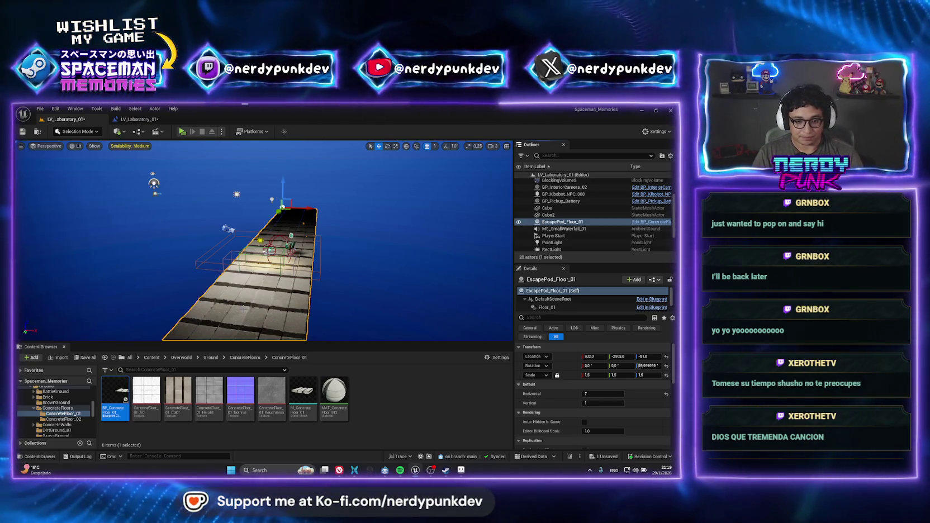
Playtest the level standalone, walk the character forward, exit, then pick BP_InteriorCamera_02
scroll(24, 149, "up", 5)
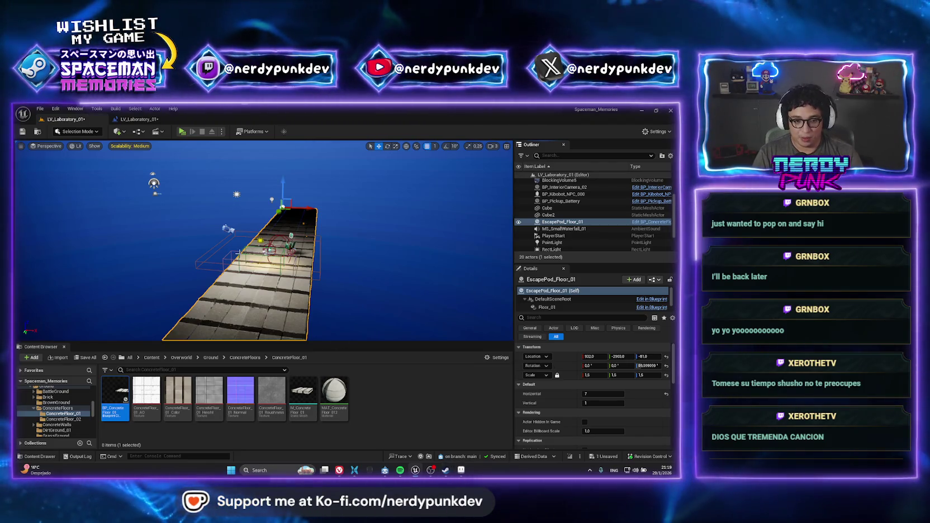
scroll(262, 240, "down", 5)
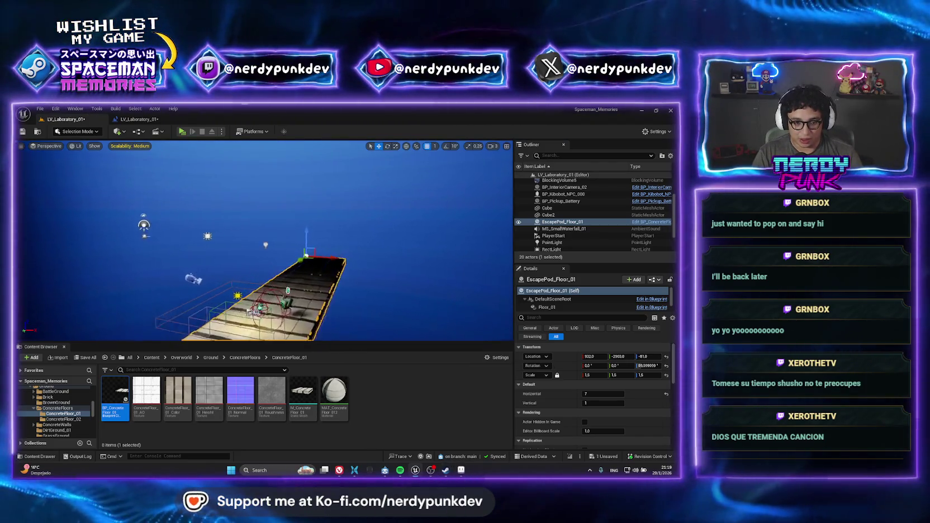
scroll(263, 240, "up", 3)
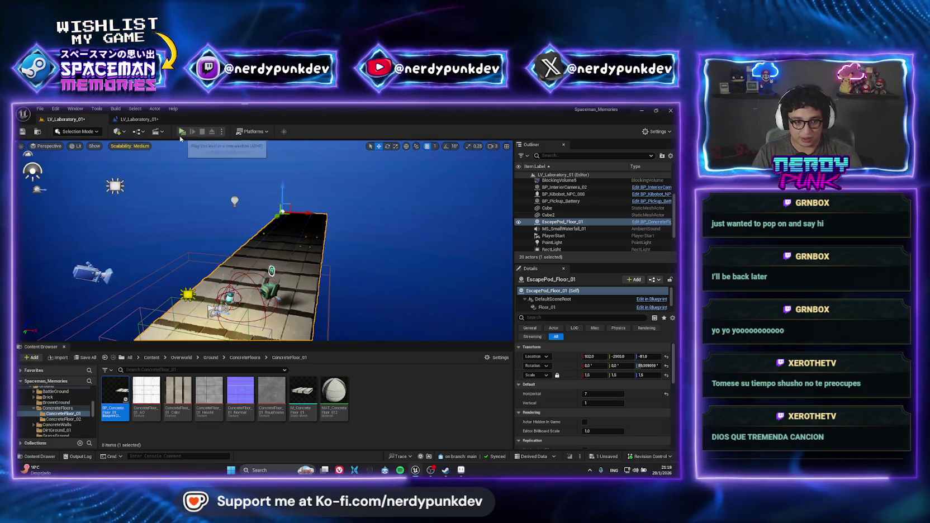
left_click(179, 136)
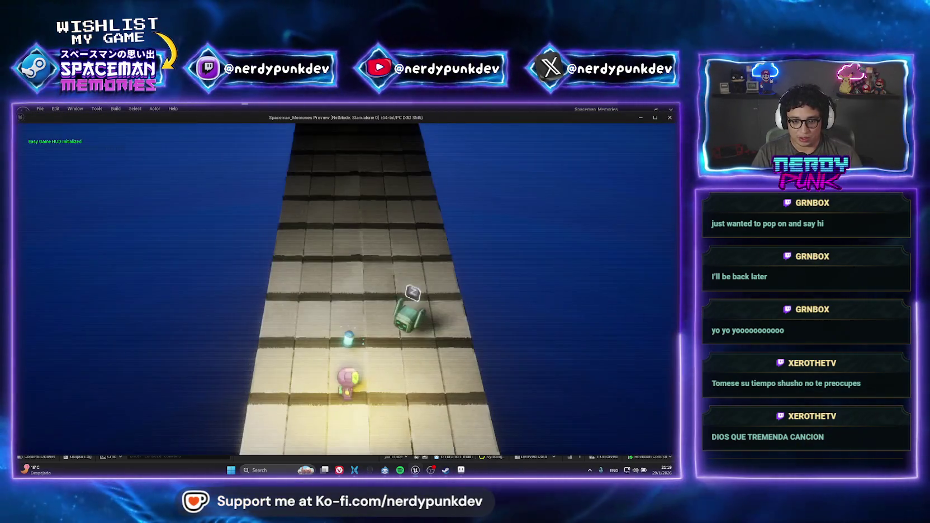
key("w")
key("Escape")
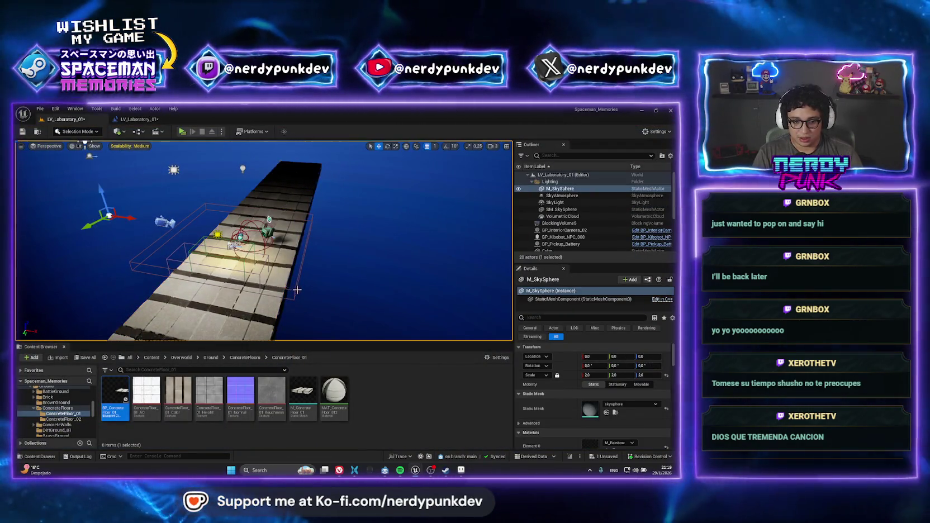
left_click(553, 230)
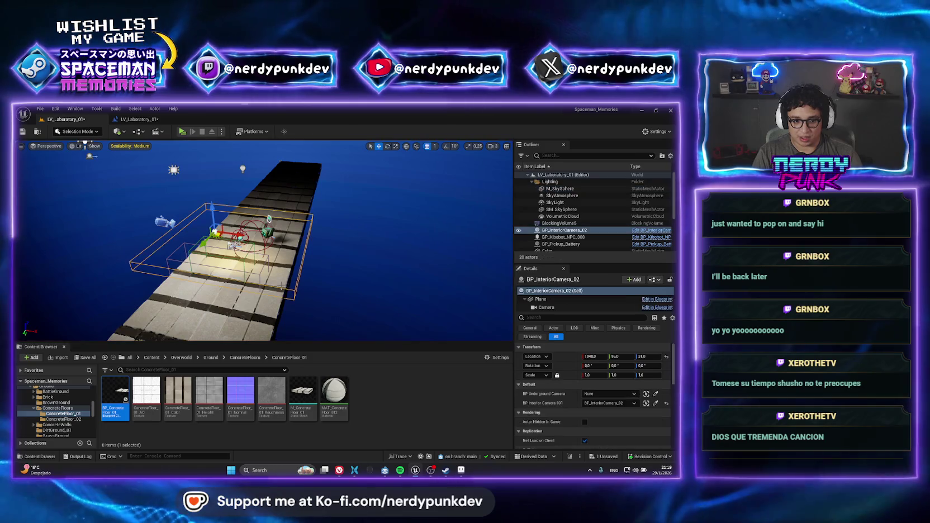
right_click(558, 230)
Open BP_InteriorCamera_02 and add a TriggerZone event node to its graph
left_click(581, 244)
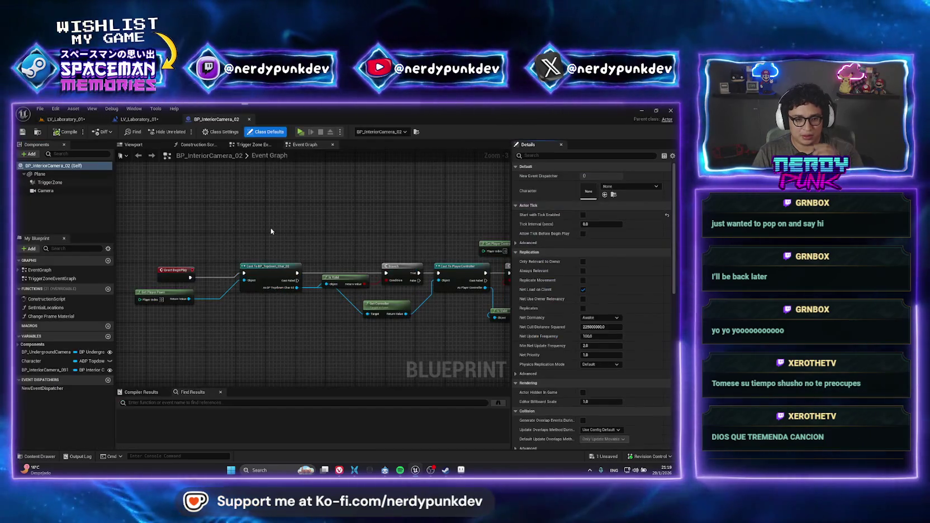
scroll(229, 249, "down", 4)
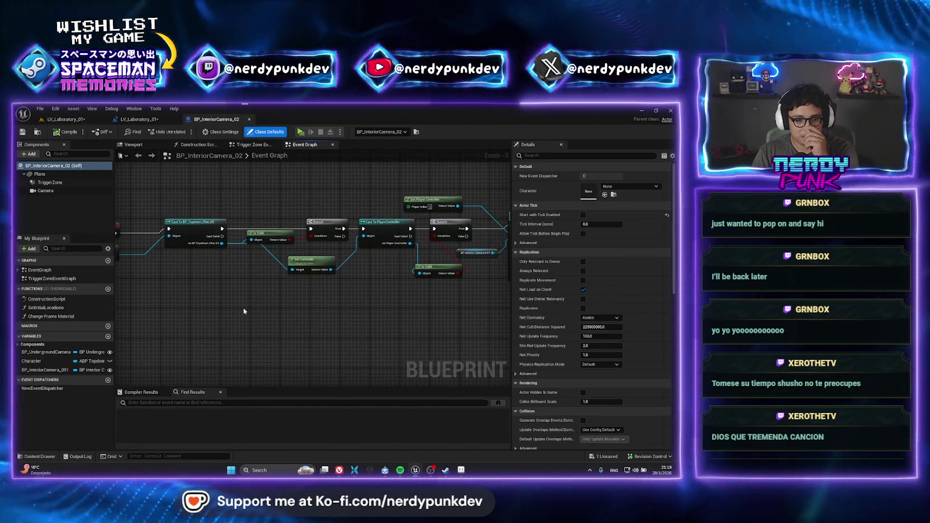
scroll(254, 279, "up", 2)
left_click(50, 182)
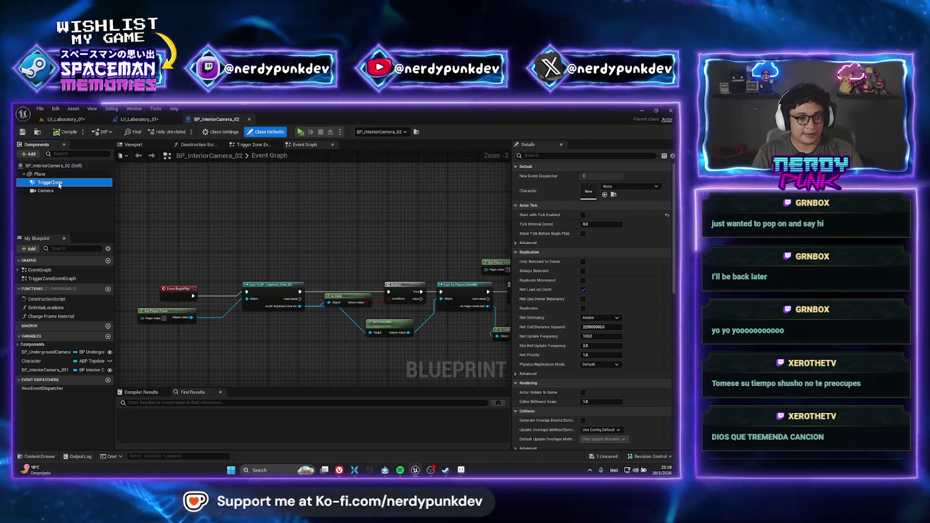
scroll(260, 360, "up", 2)
right_click(54, 185)
mouse_move(97, 199)
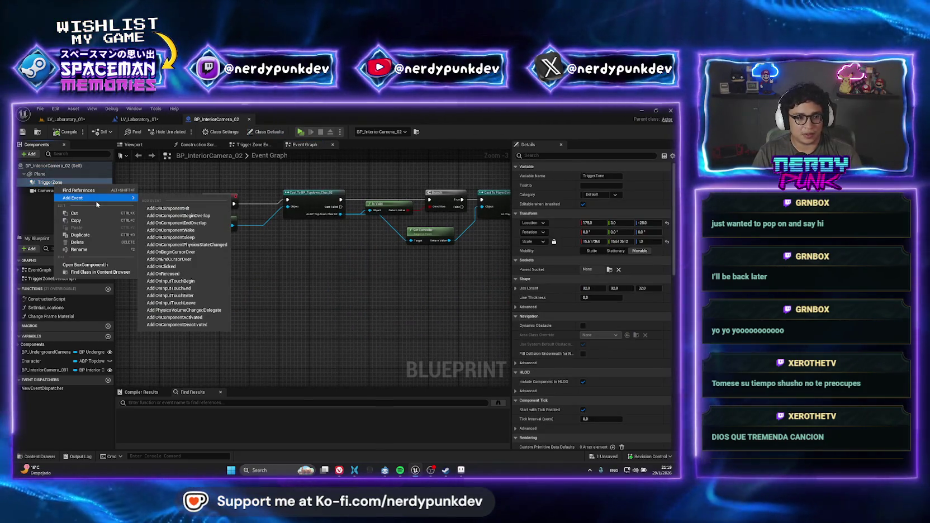
left_click(178, 215)
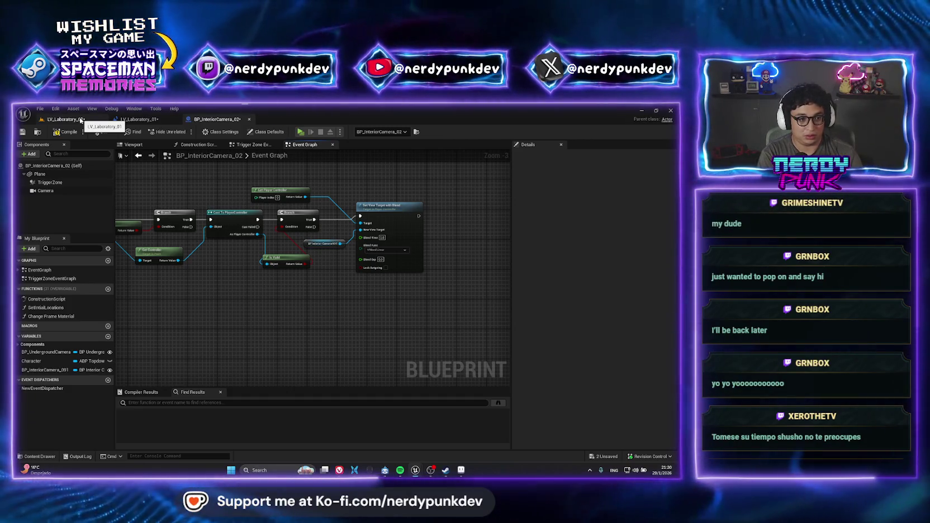
Search the asset finder for 'puzzle'
key("ctrl+p")
type("M")
key("BackSpace")
type("puzzle")
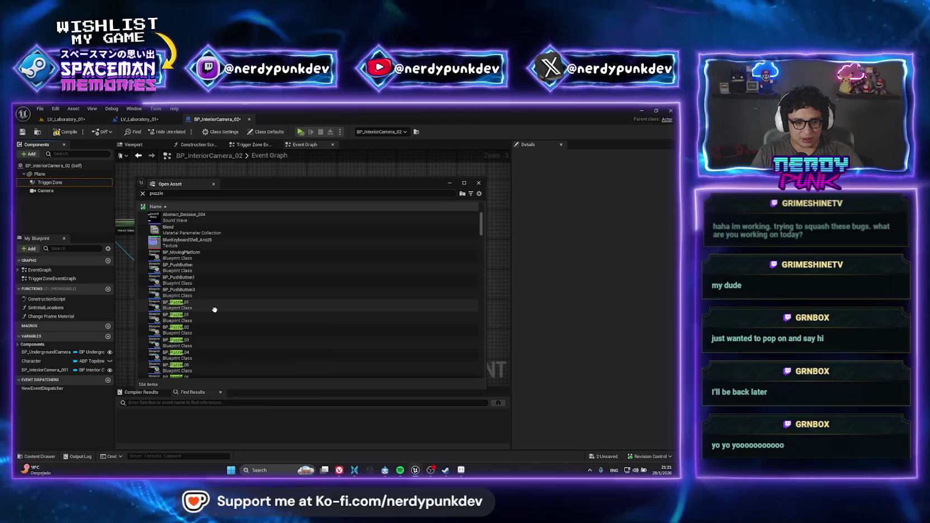
Open BP_Puzzle_01 from the 'puzzle' matches in its own editor tab
left_click(214, 310)
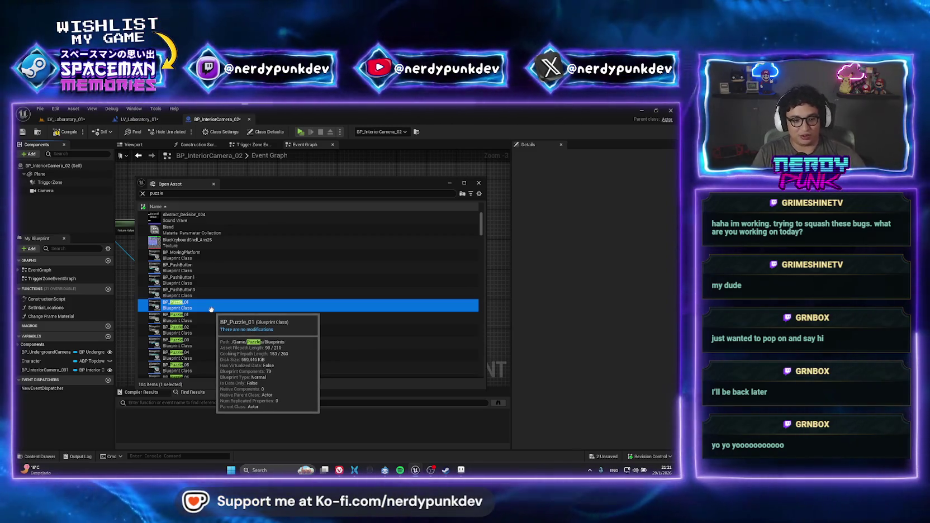
double_click(214, 309)
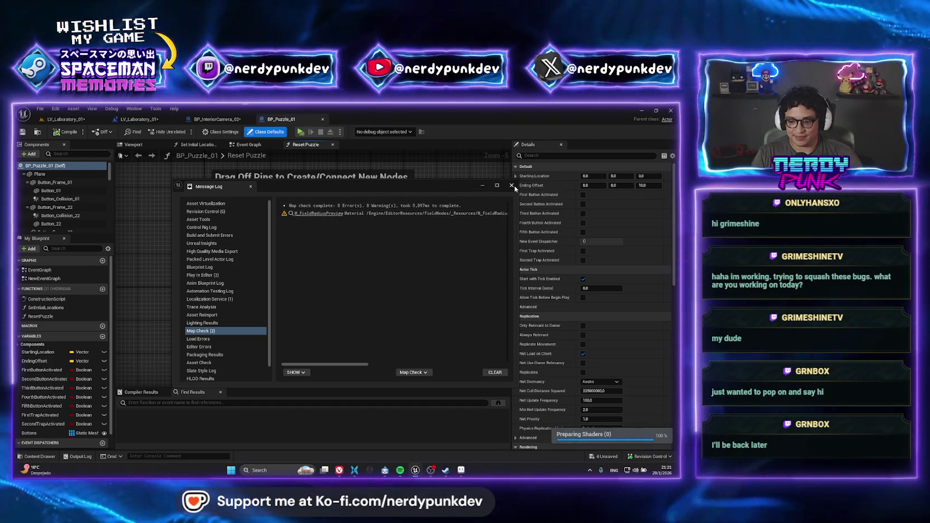
left_click_drag(342, 364, 481, 365)
Close the Message Log and switch BP_Puzzle_01 to its Event Graph
left_click(510, 185)
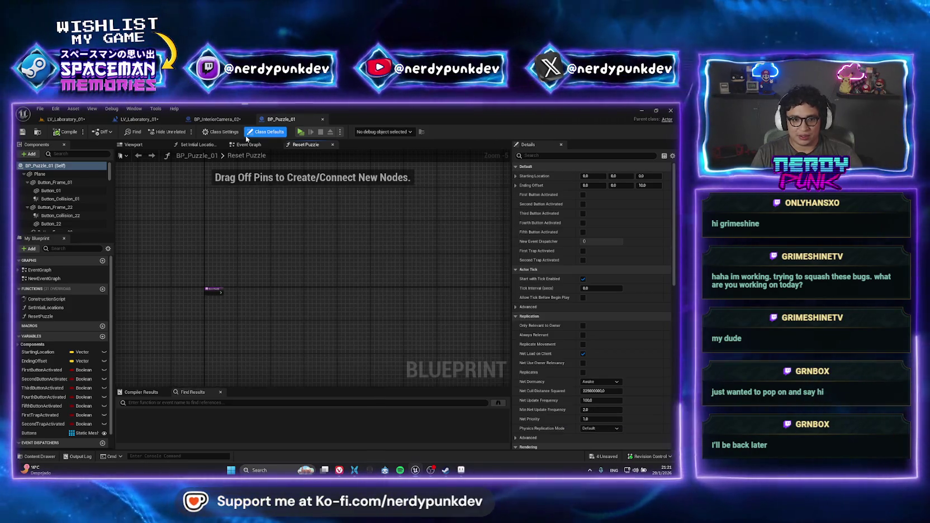
left_click(249, 145)
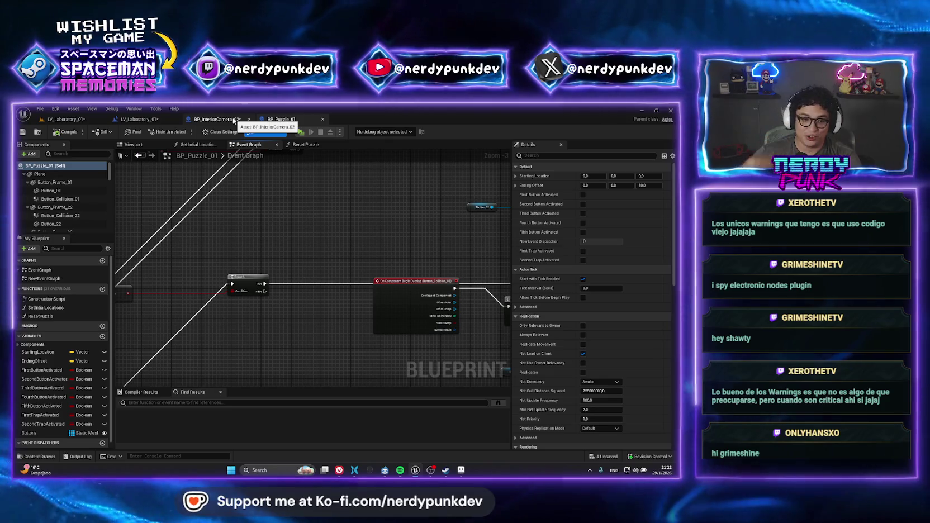
Review the Set Initial Locations function, the EventGraph's event list, and the NewEventGraph
scroll(312, 222, "down", 8)
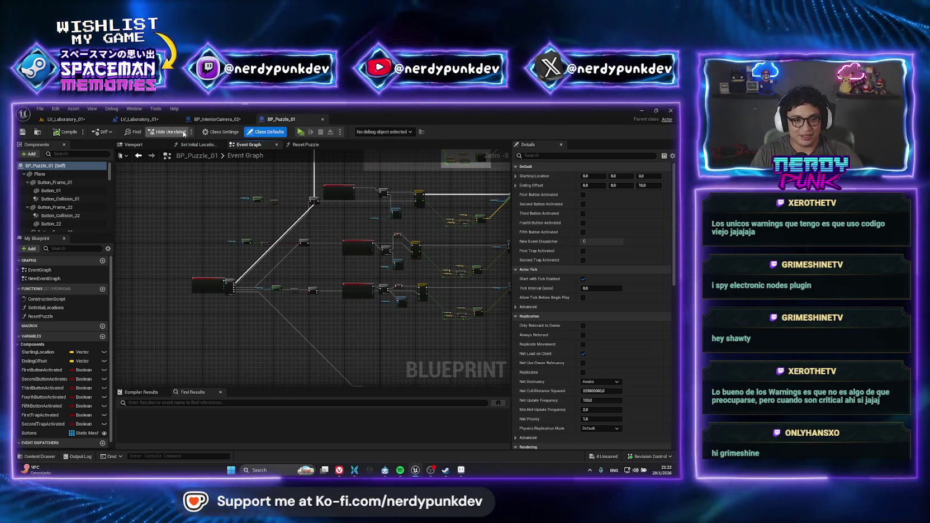
left_click(198, 144)
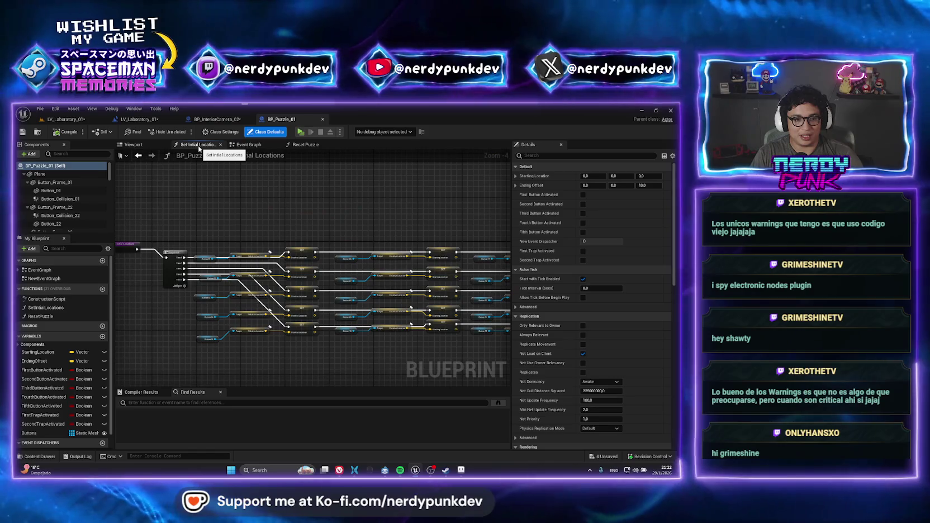
left_click(18, 270)
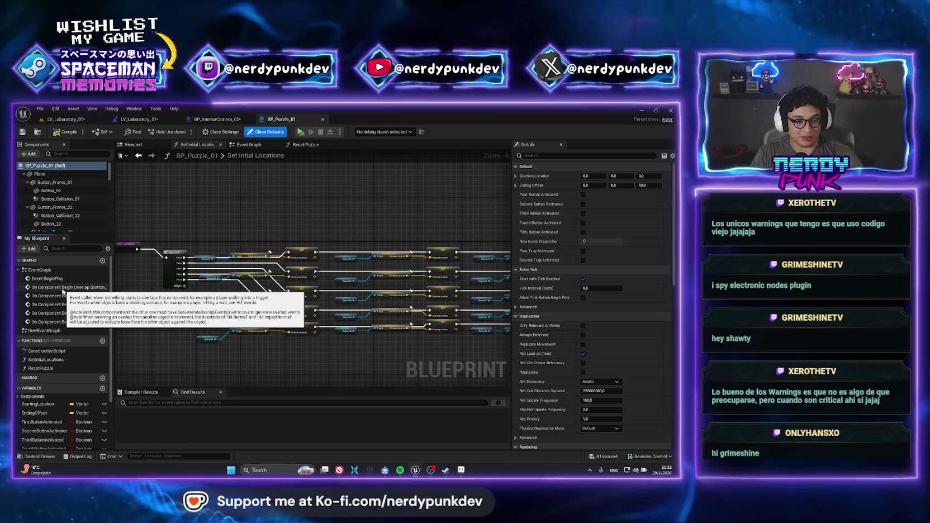
left_click(263, 146)
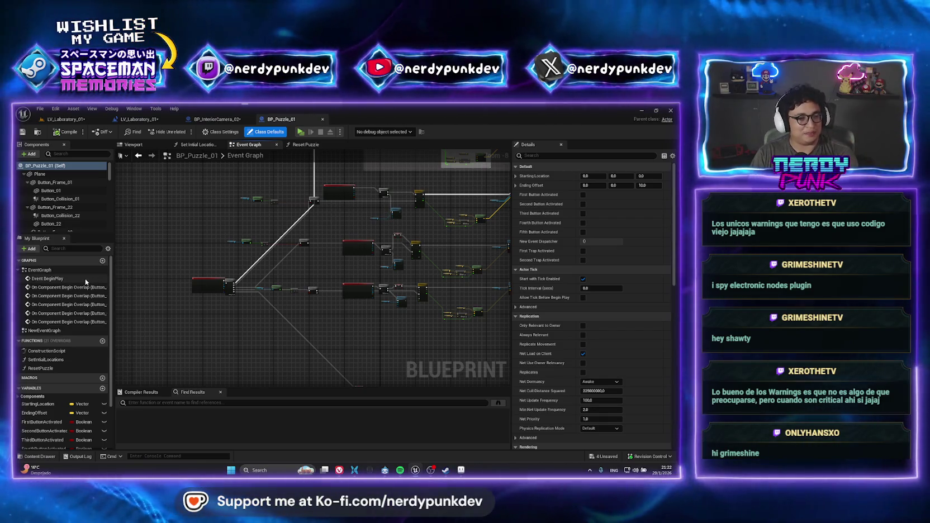
double_click(64, 330)
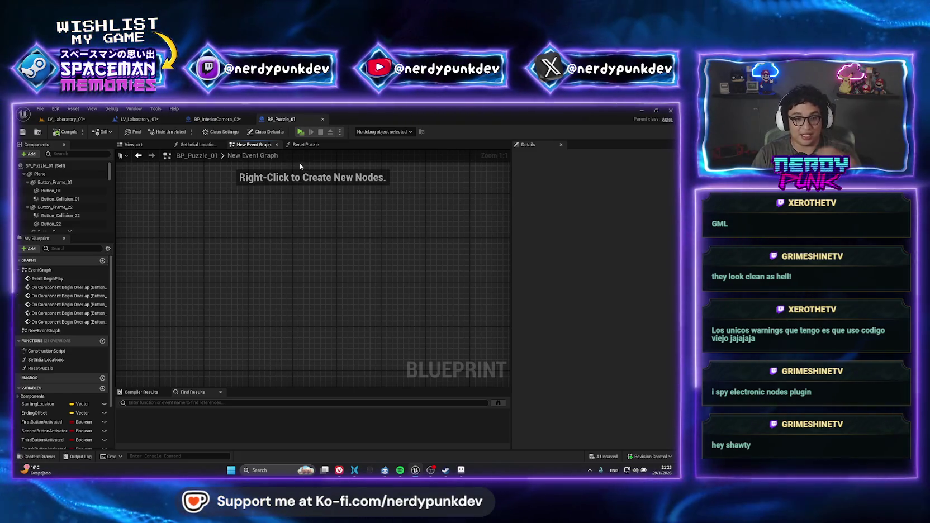
Look over Set Initial Locations and Reset Puzzle, then inspect the Event Graph's overlap events
left_click(179, 146)
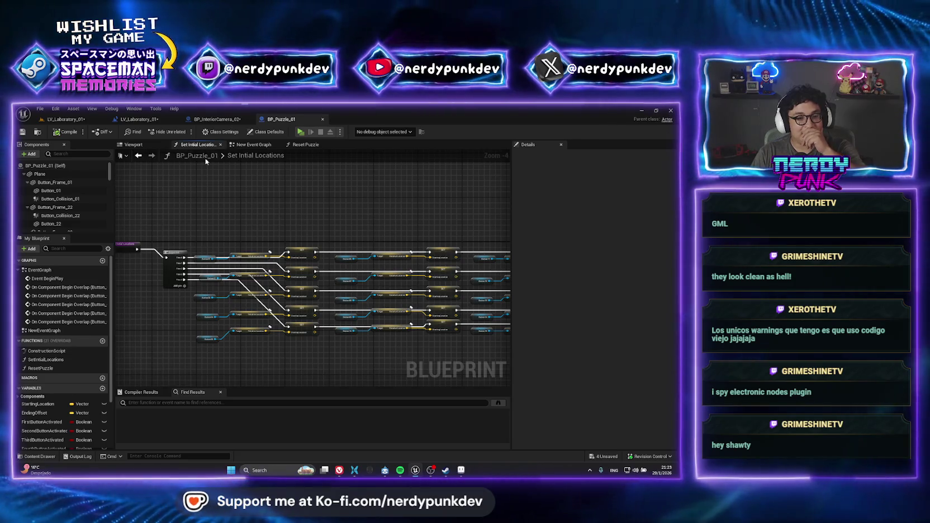
left_click(318, 144)
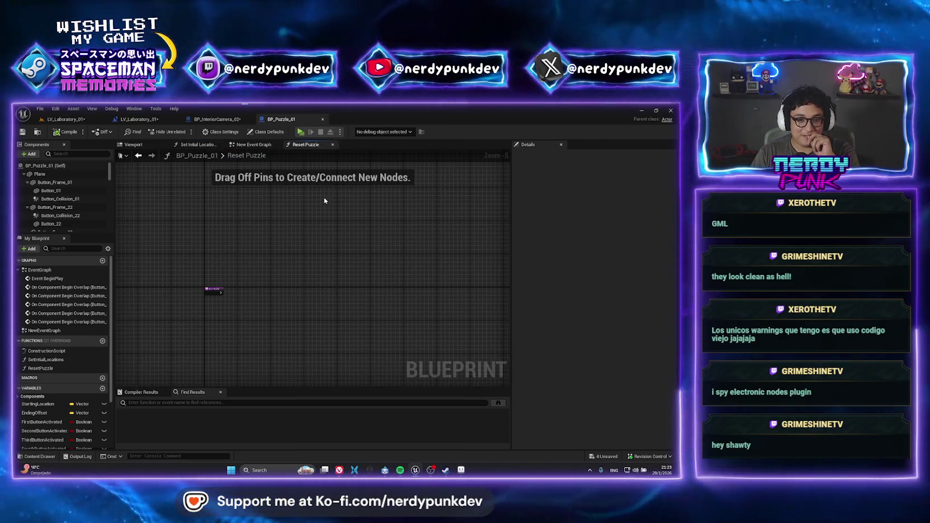
double_click(57, 288)
scroll(337, 267, "down", 8)
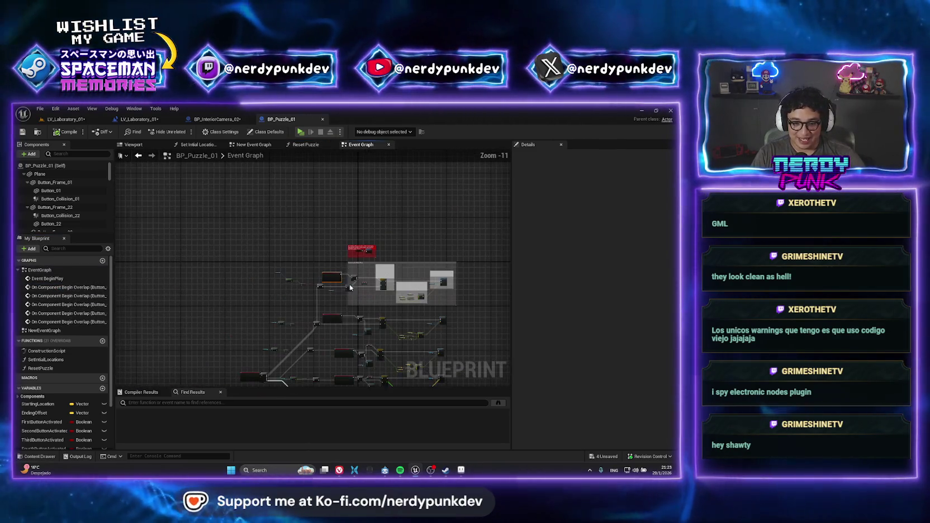
left_click_drag(349, 288, 285, 193)
scroll(255, 230, "up", 6)
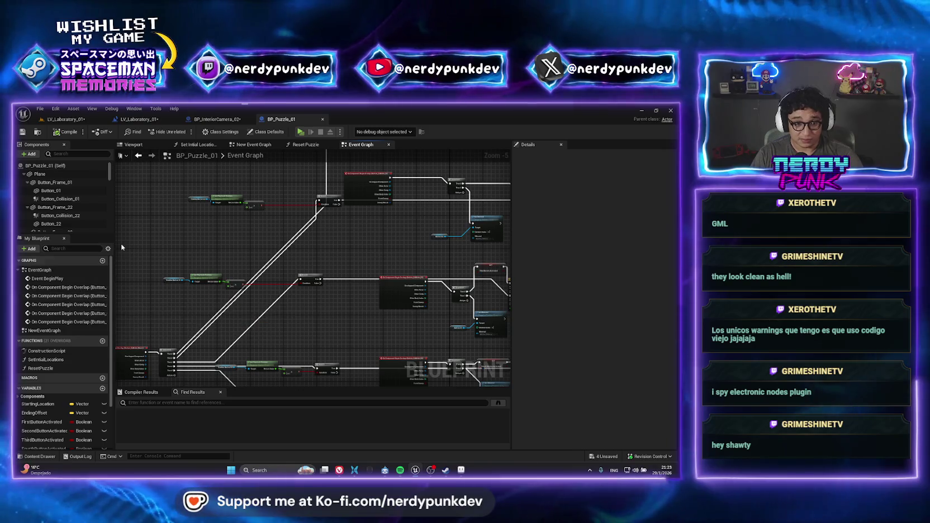
Show BP_Puzzle_01's Viewport, then open BP_Puzzle_Template_Parent from the asset finder
left_click(144, 148)
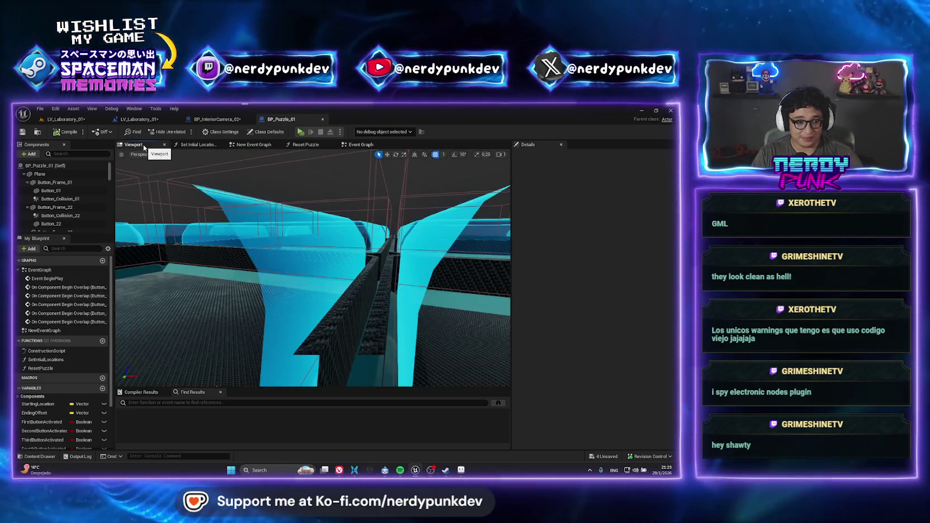
scroll(300, 264, "down", 5)
scroll(300, 264, "up", 2)
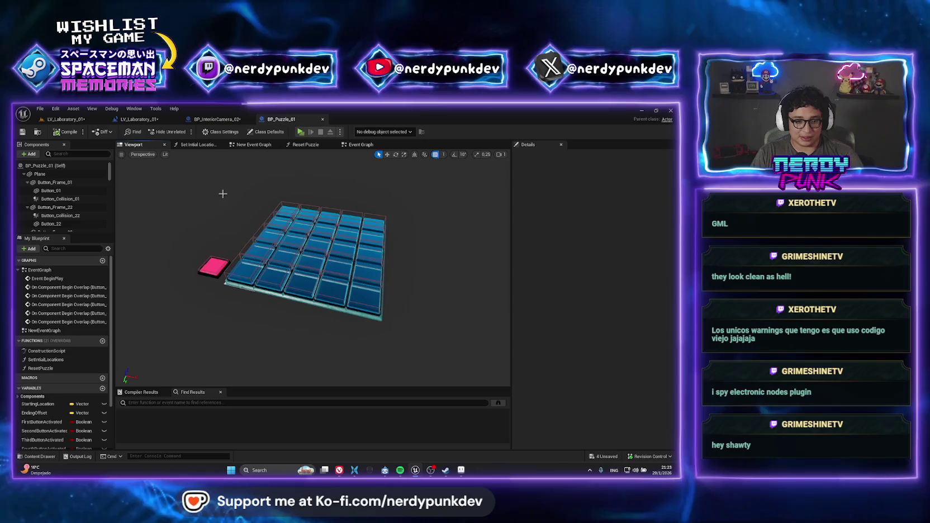
key("ctrl+p")
type("puzzle")
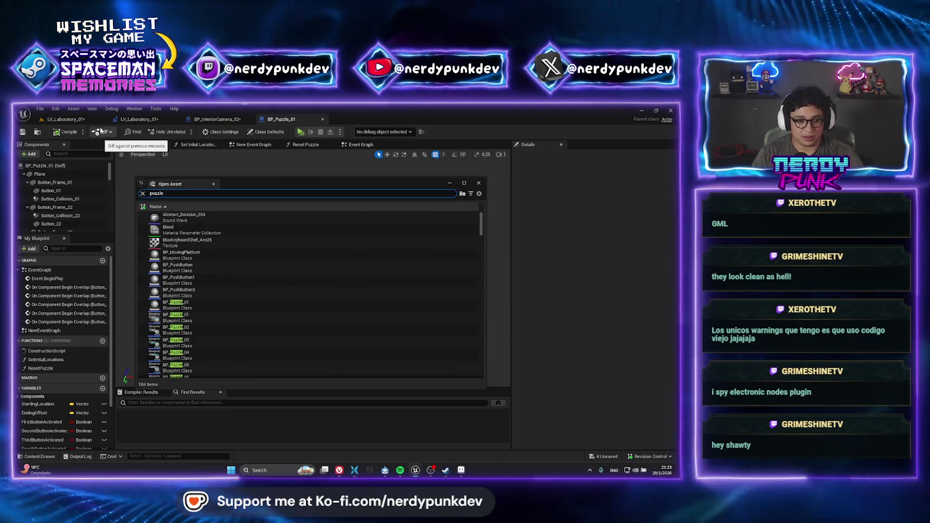
key("Down")
key("Down")
key("Down")
key("Down")
key("Down")
key("Down")
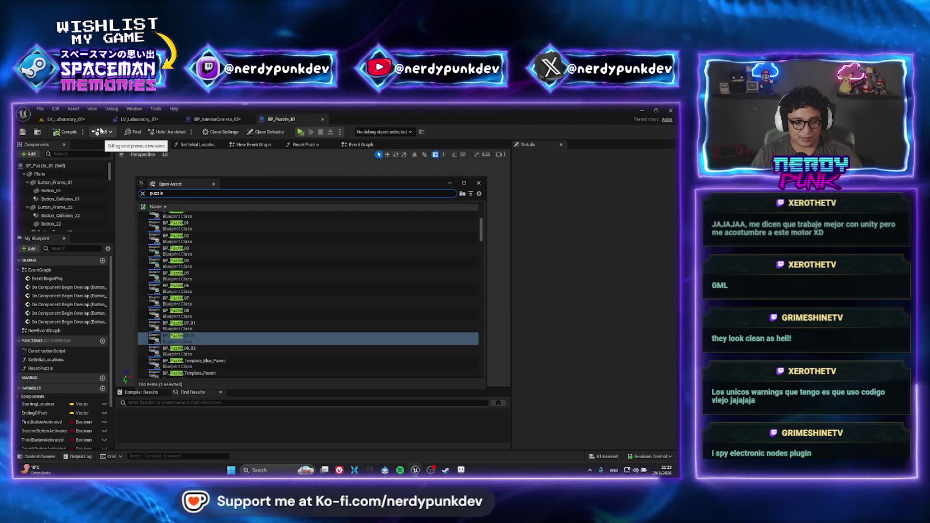
key("Down")
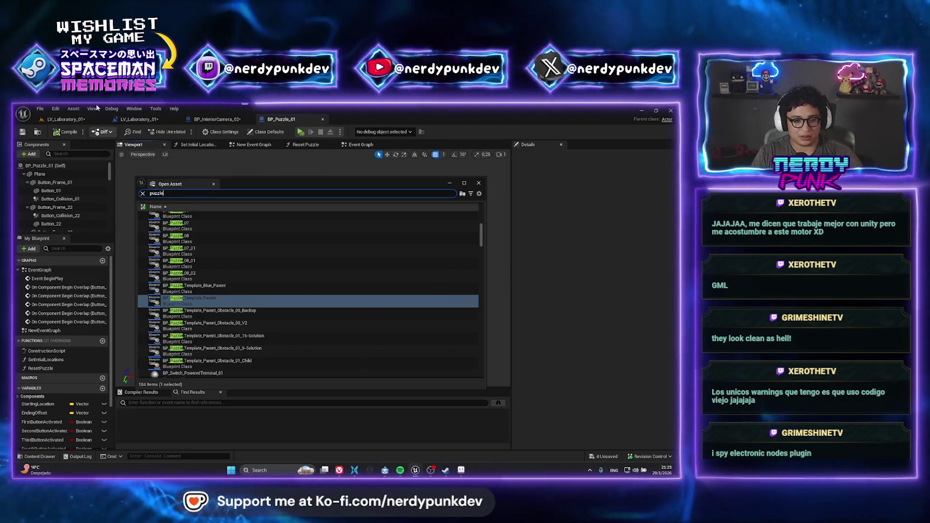
key("Return")
Find TriggerZone's references and jump to its On Component End Overlap event
left_click(133, 144)
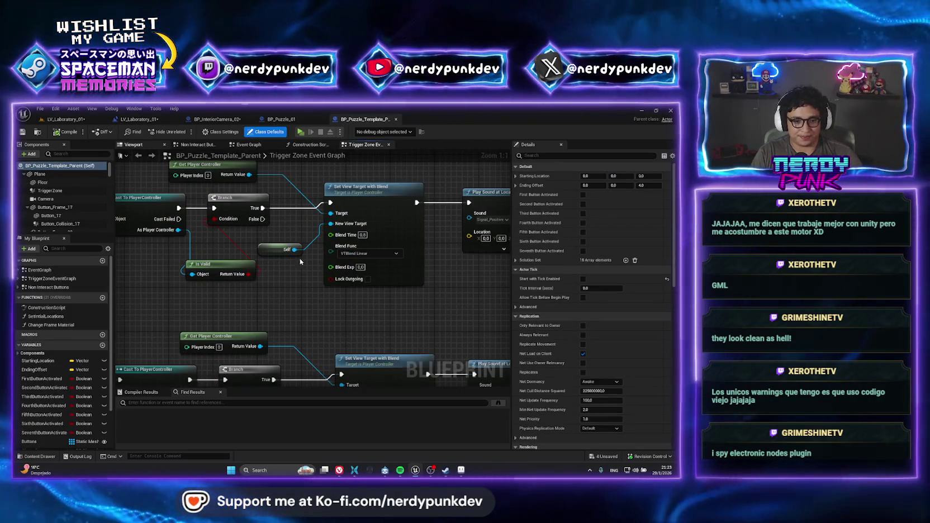
left_click_drag(441, 310, 438, 309)
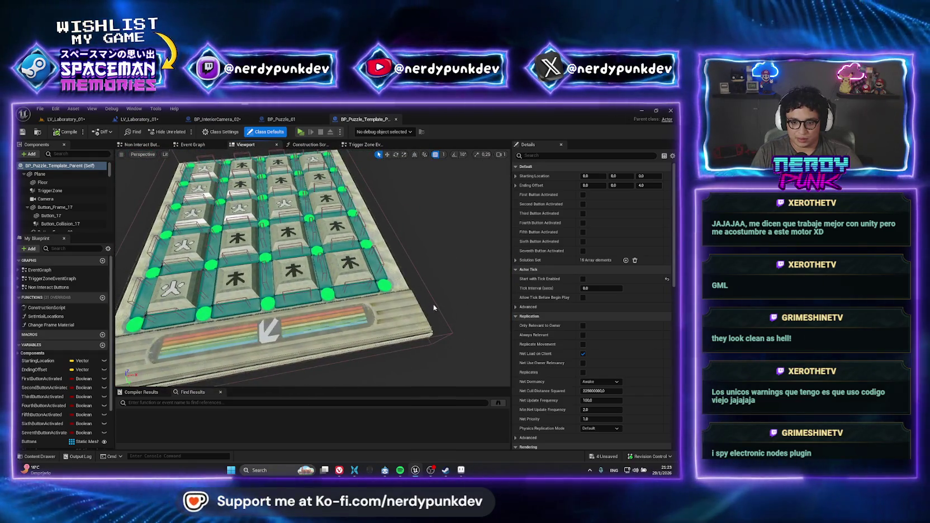
left_click(434, 303)
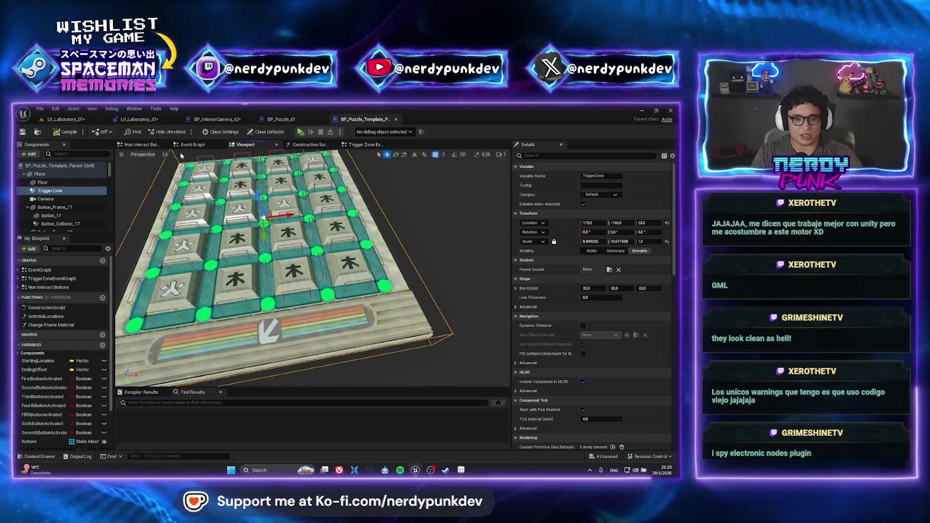
right_click(51, 192)
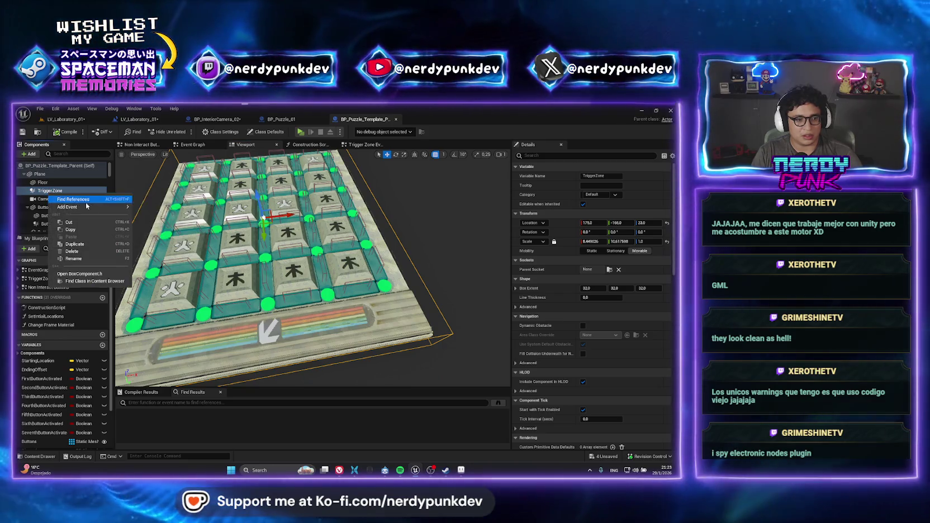
left_click(72, 199)
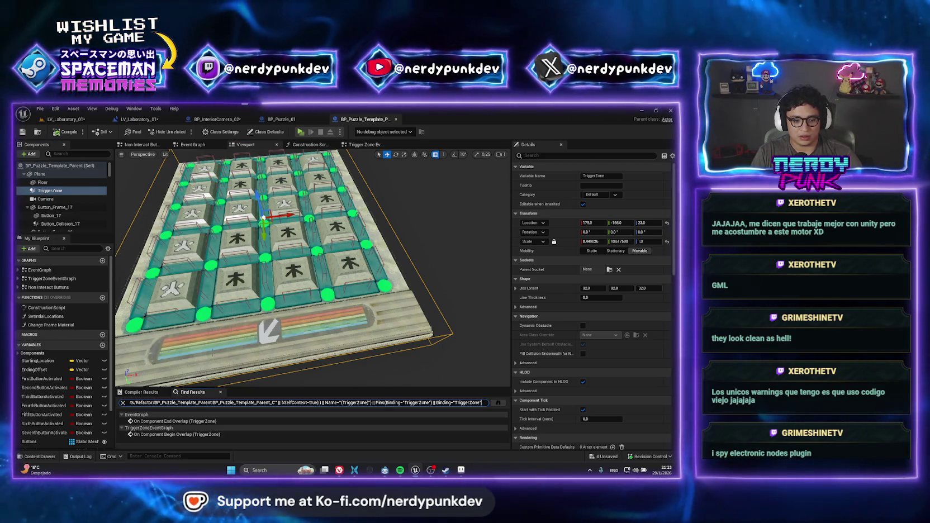
left_click(159, 421)
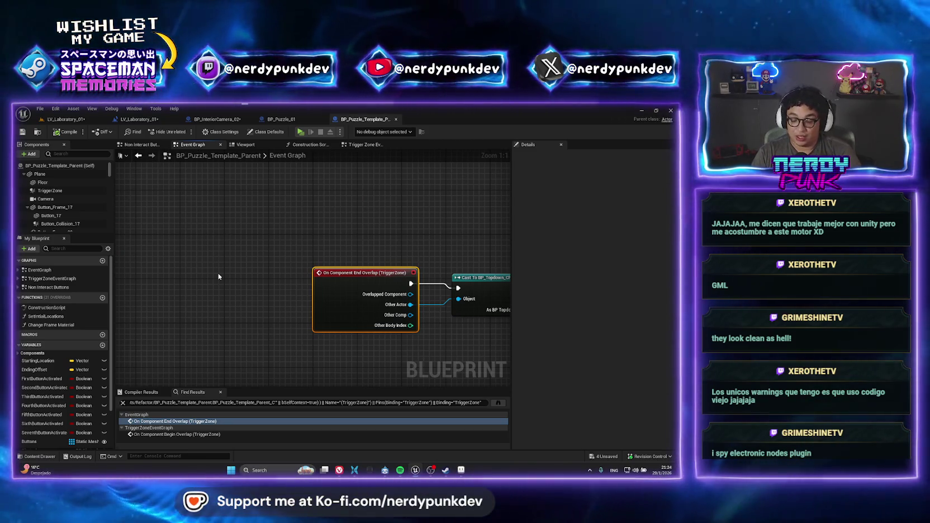
Pan along the End Overlap node chain to reveal the Play Sound node
left_click(289, 253)
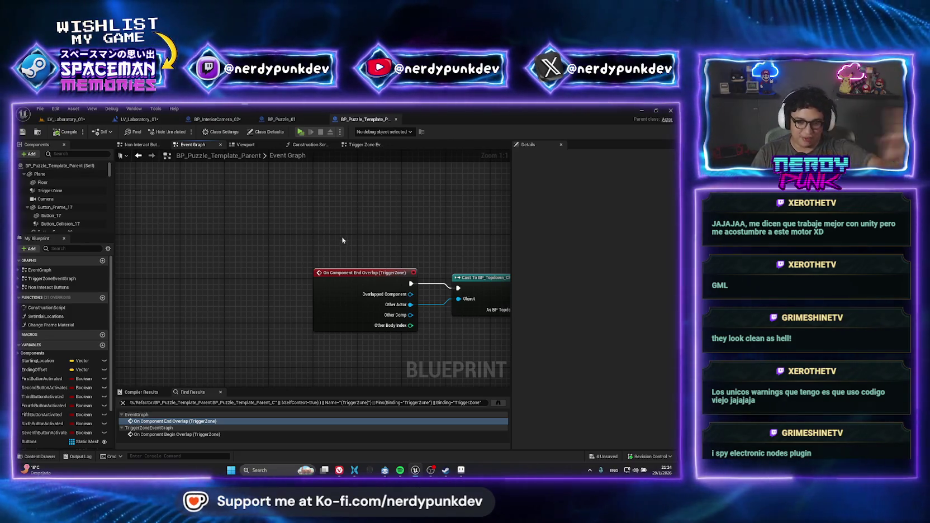
scroll(343, 241, "down", 4)
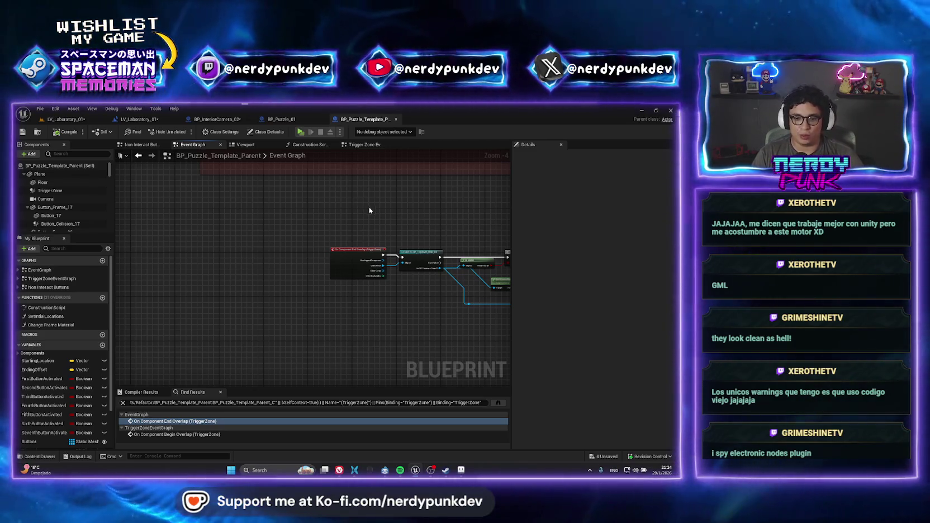
left_click_drag(391, 223, 206, 226)
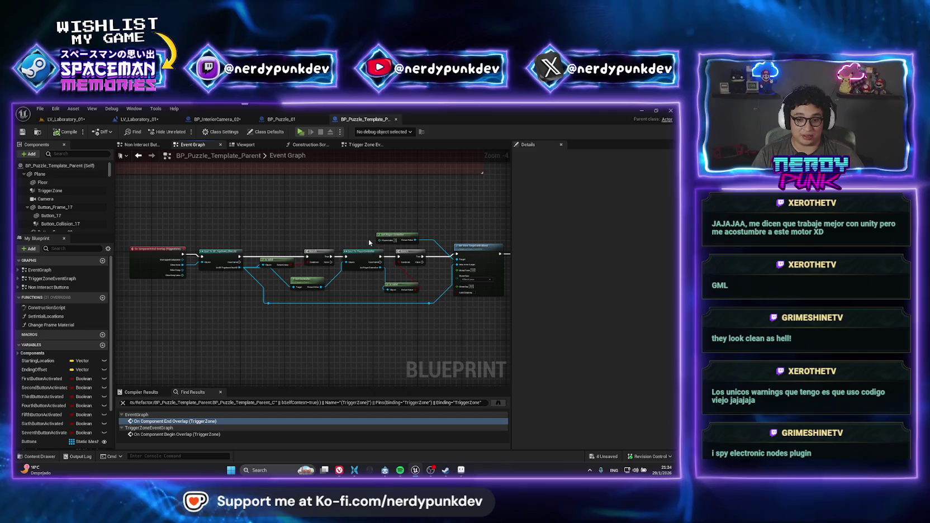
scroll(446, 299, "up", 3)
left_click_drag(461, 322, 364, 331)
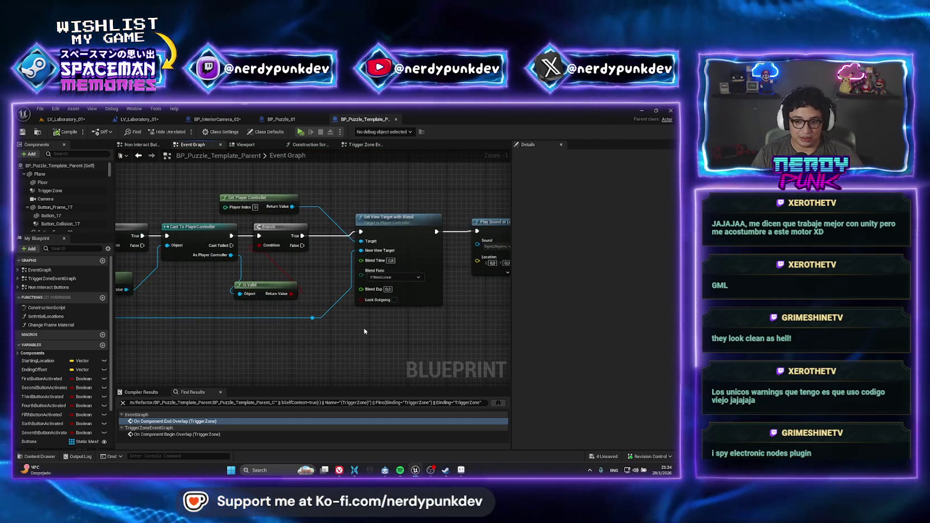
scroll(265, 314, "down", 2)
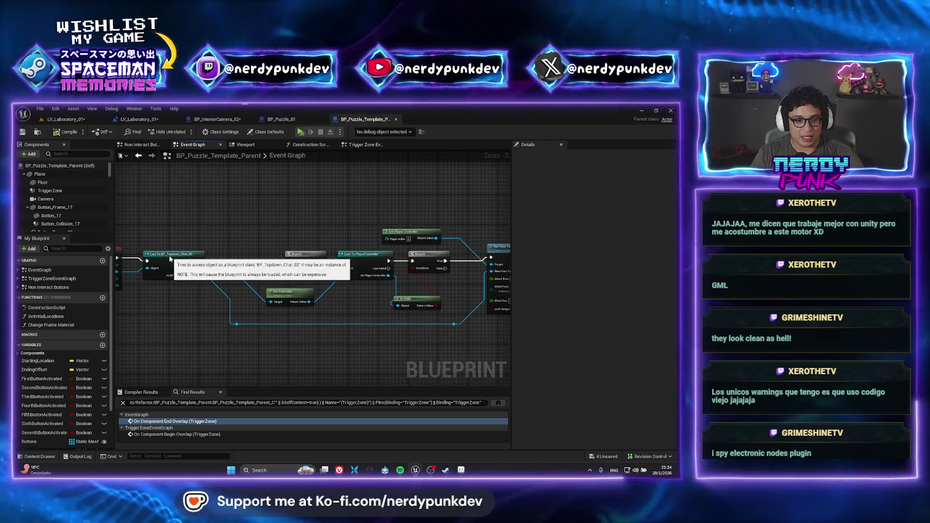
Select the Cast To BP_Topdown_Char_02 and following nodes, then switch to LV_Laboratory_01
left_click(174, 255)
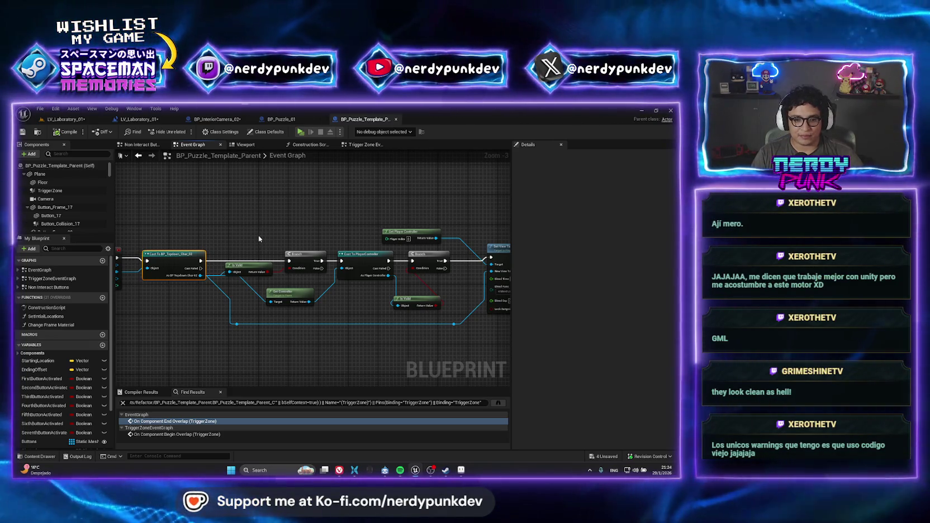
mouse_move(289, 273)
left_mouse_down()
mouse_move(400, 241)
mouse_move(182, 208)
left_mouse_up()
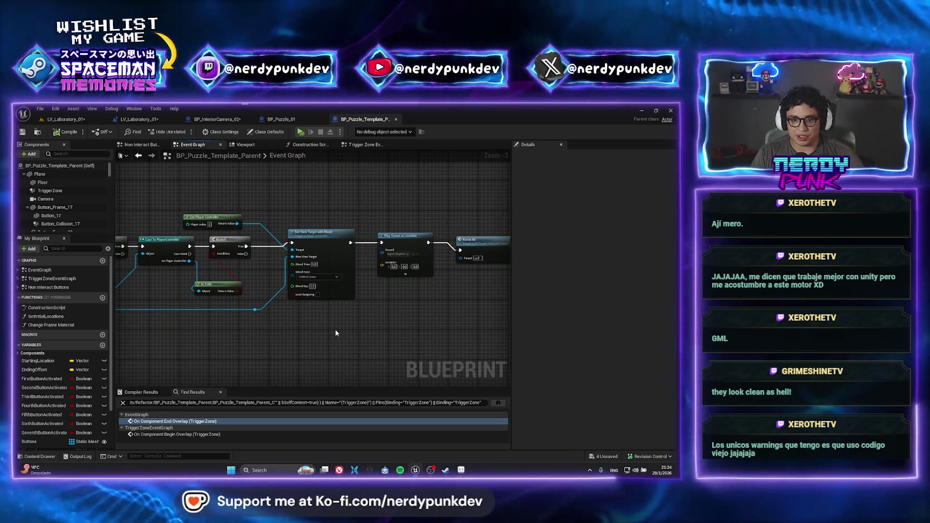
mouse_move(335, 330)
left_mouse_down()
mouse_move(118, 235)
mouse_move(373, 213)
left_mouse_up()
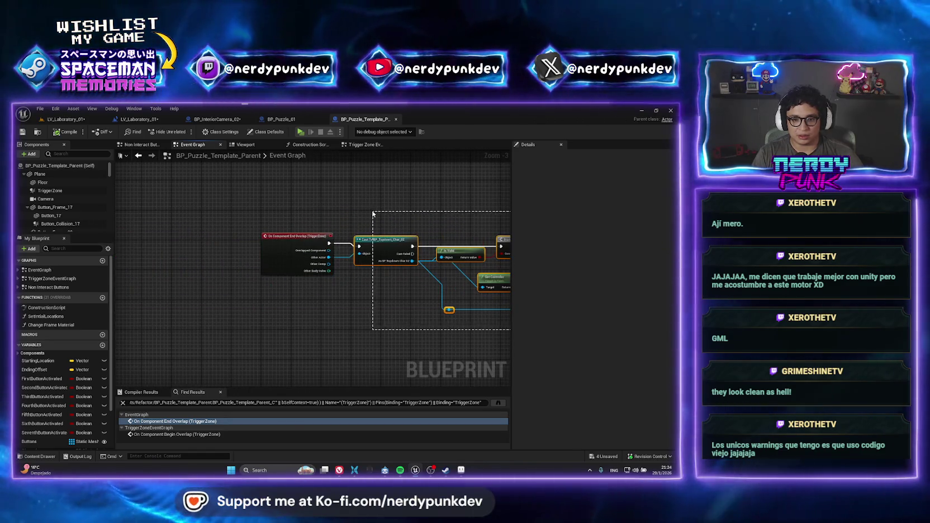
left_click(139, 119)
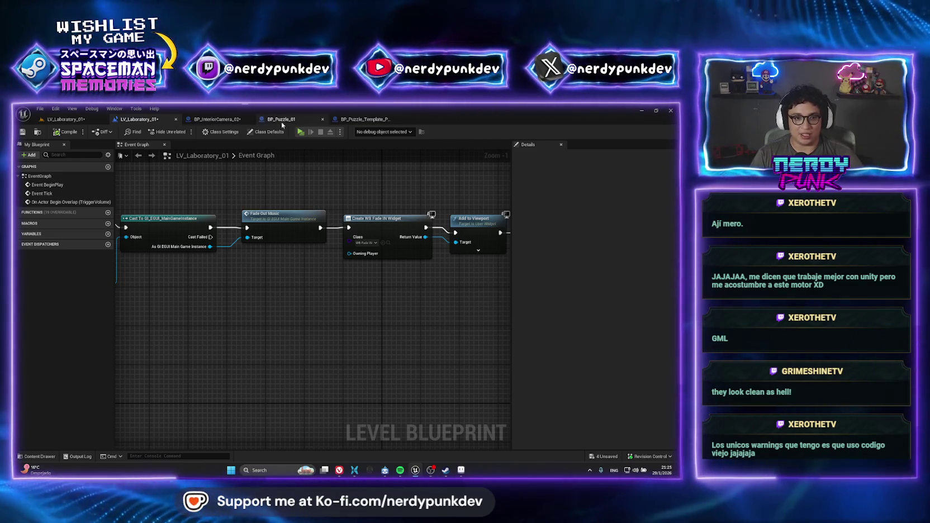
In BP_InteriorCamera_02, wire Other Actor into the Cast node's Object pin and compile
left_click(217, 119)
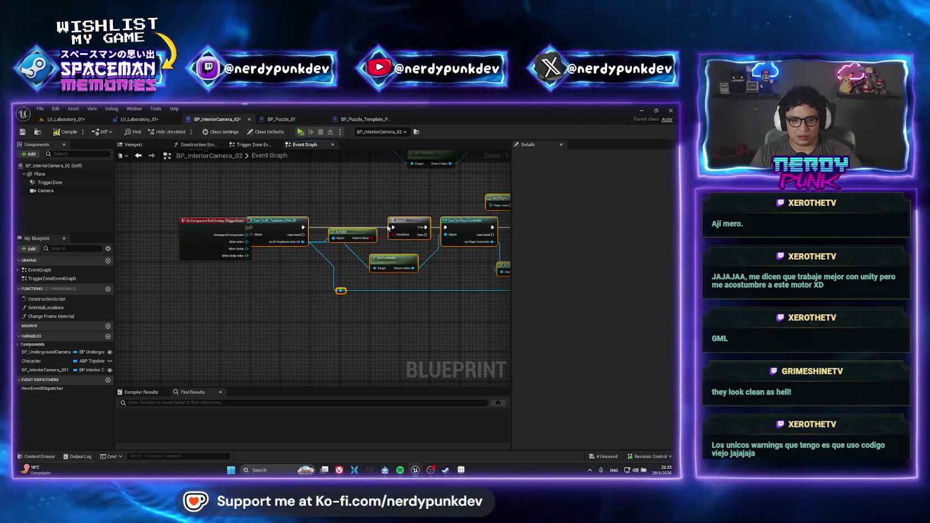
scroll(229, 227, "up", 4)
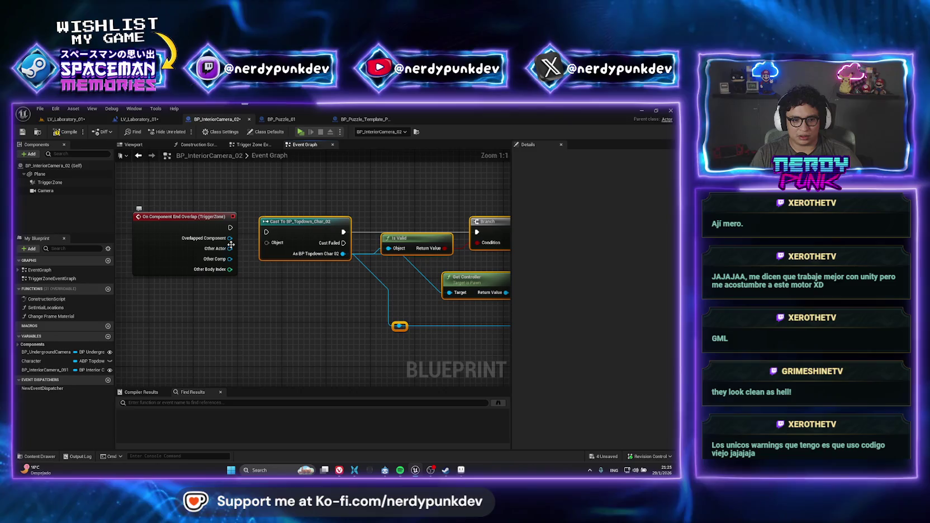
mouse_move(230, 249)
left_mouse_down()
mouse_move(249, 250)
mouse_move(294, 226)
left_mouse_up()
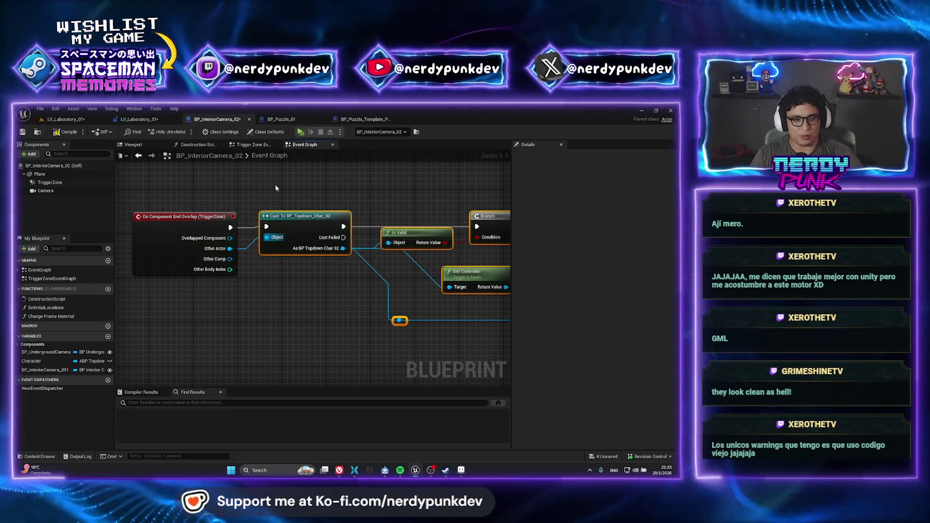
left_click(70, 132)
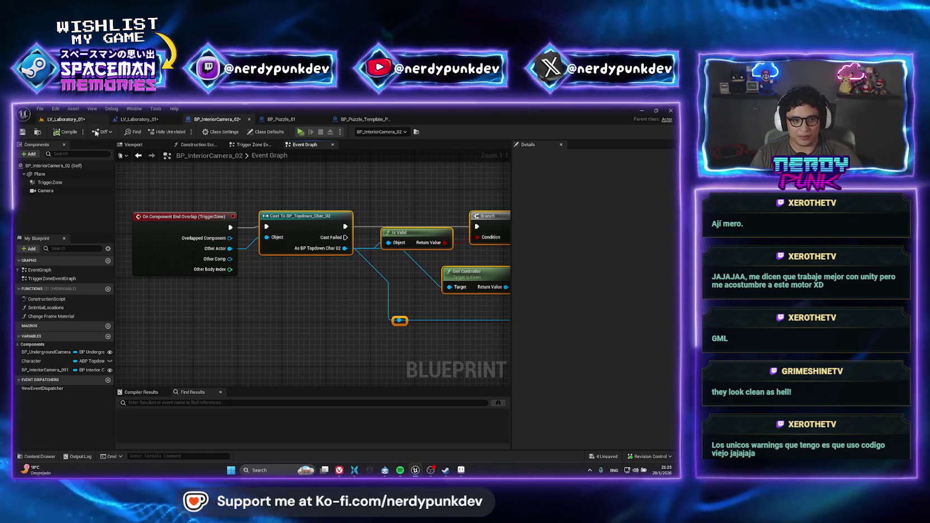
scroll(304, 279, "down", 4)
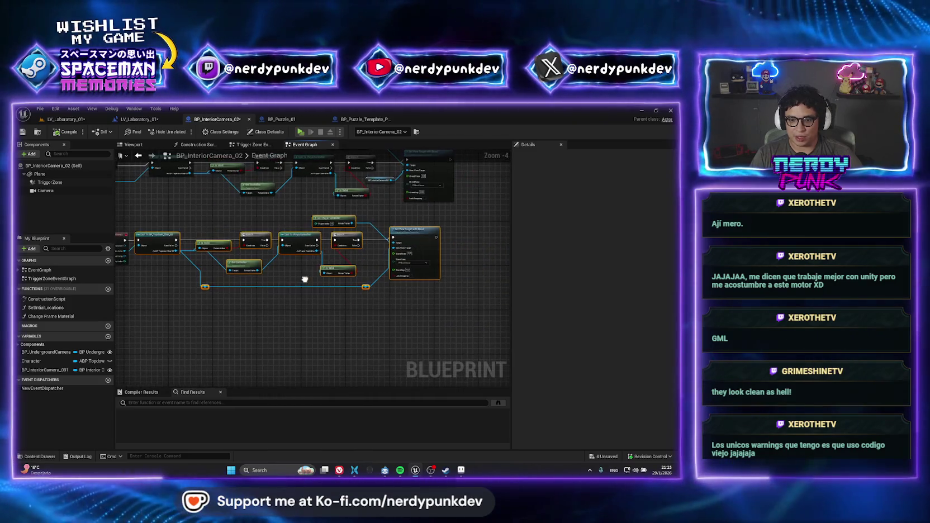
From LV_Laboratory_01, playtest standalone, walk the character up the path, and exit
left_click(65, 119)
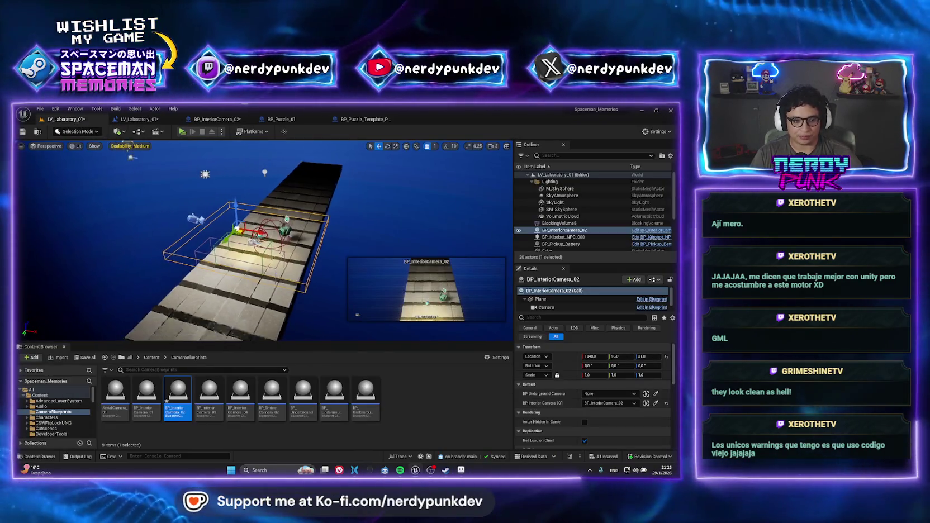
left_click(182, 132)
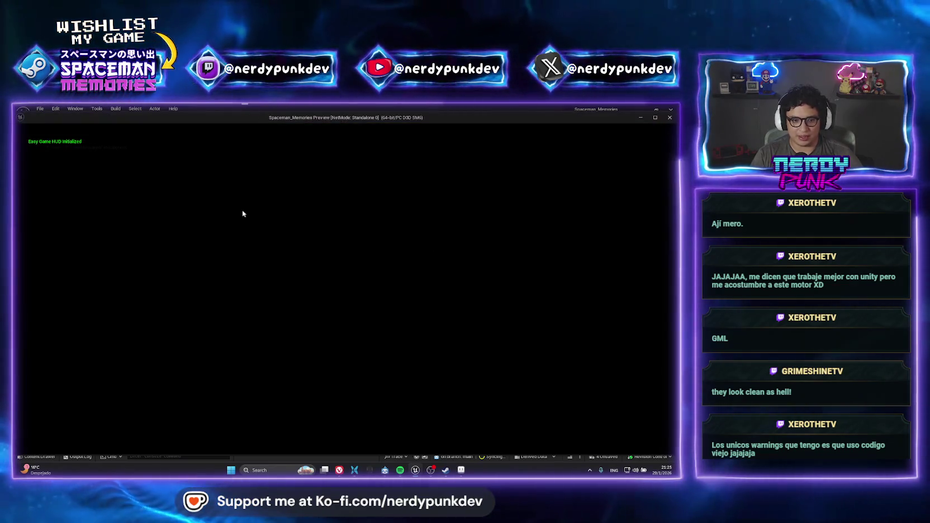
key("w")
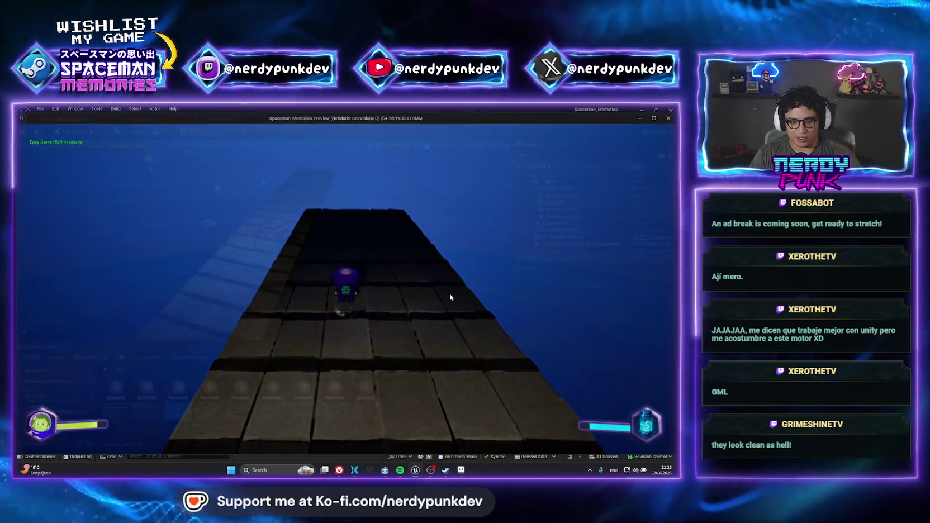
key("Escape")
left_click_drag(334, 255, 304, 243)
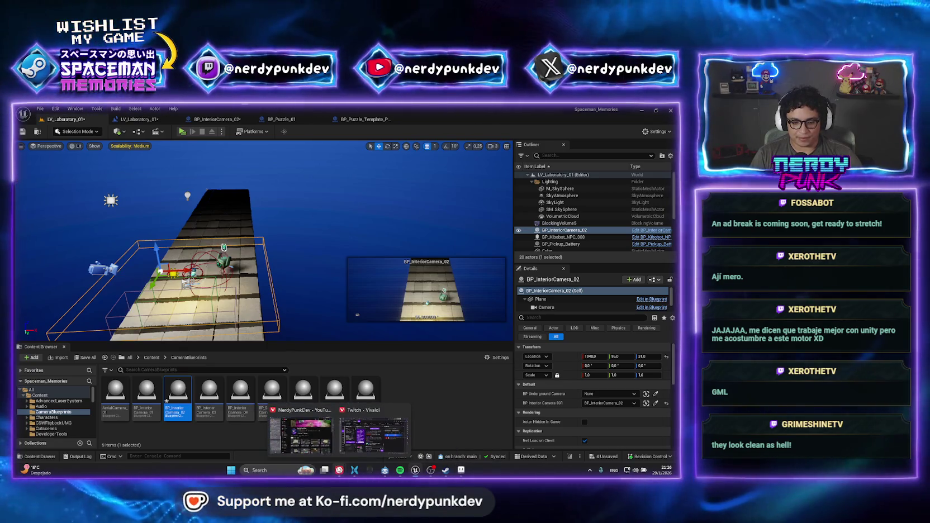
Browse Downloads/industrial_wall_7_1k/industrial_wall_7_1k in Files to view its eight PNG maps, then return to Aseprite
left_click(353, 470)
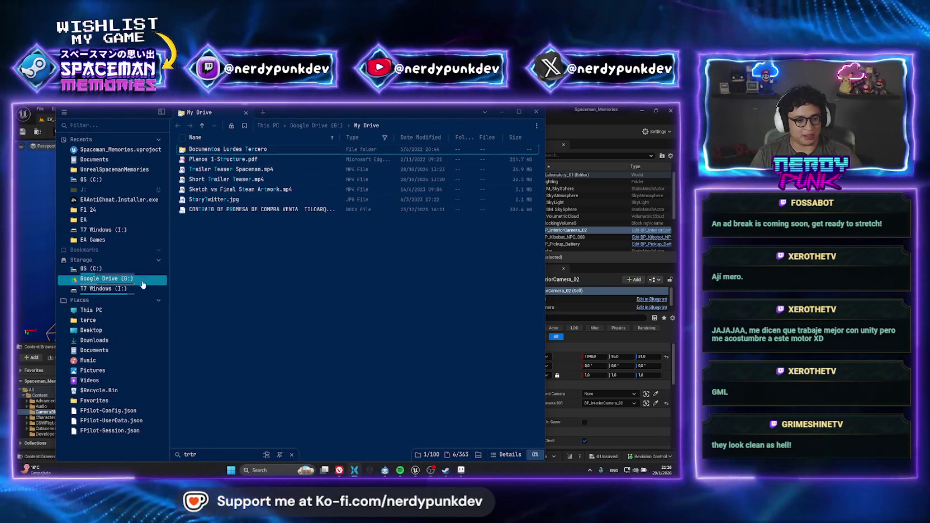
left_click(93, 340)
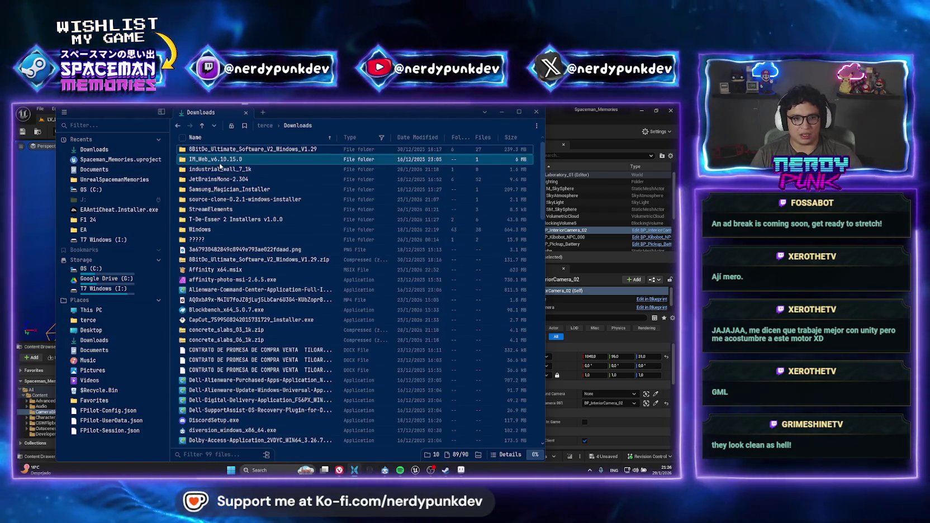
double_click(239, 170)
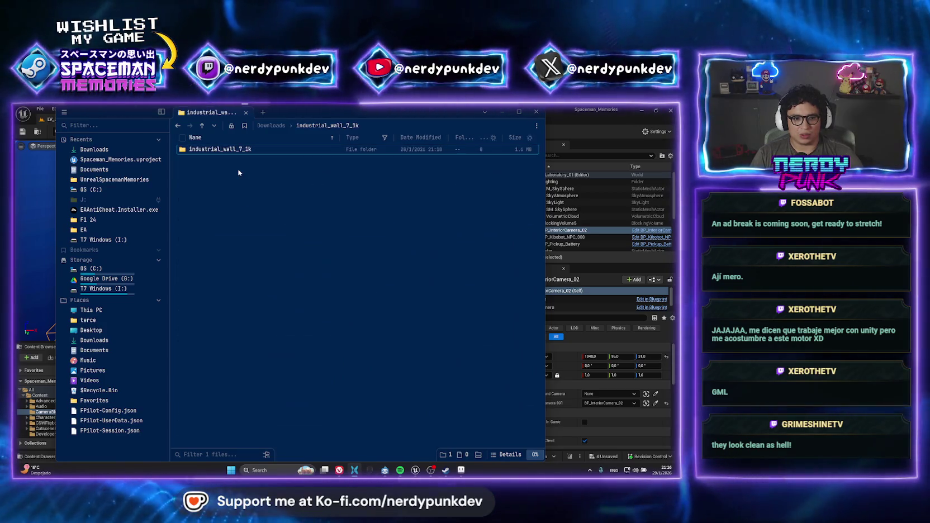
double_click(242, 150)
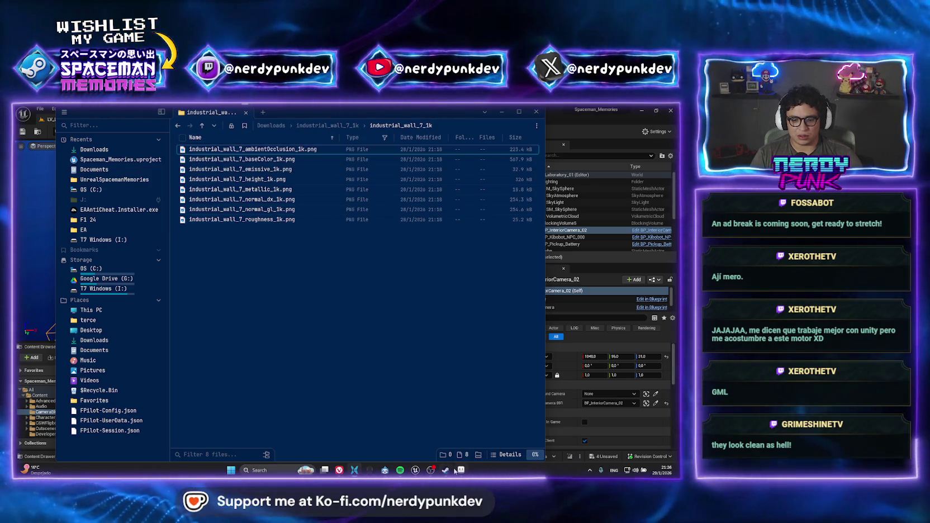
key("alt+Tab")
left_click(20, 117)
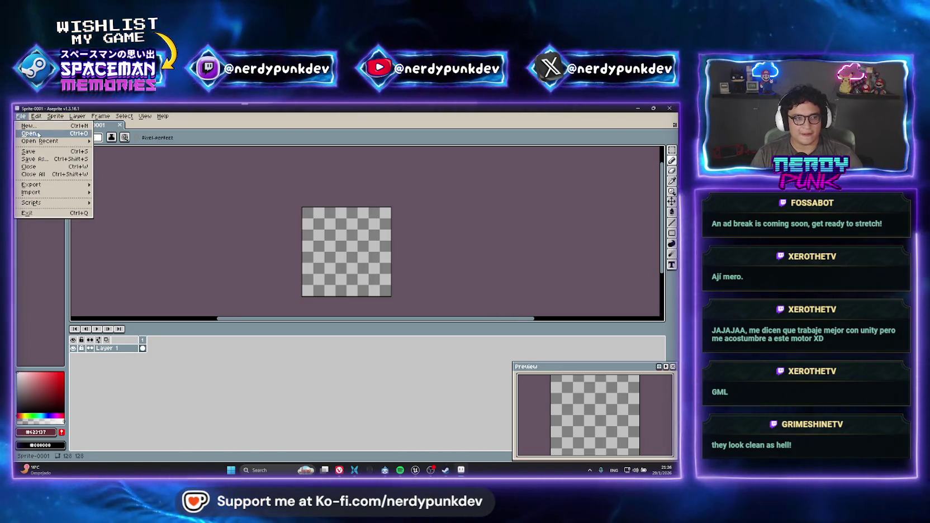
Open the industrial_wall_7 emissive PNG from Downloads/industrial_wall_7_1k/industrial_wall_7_1k
left_click(39, 136)
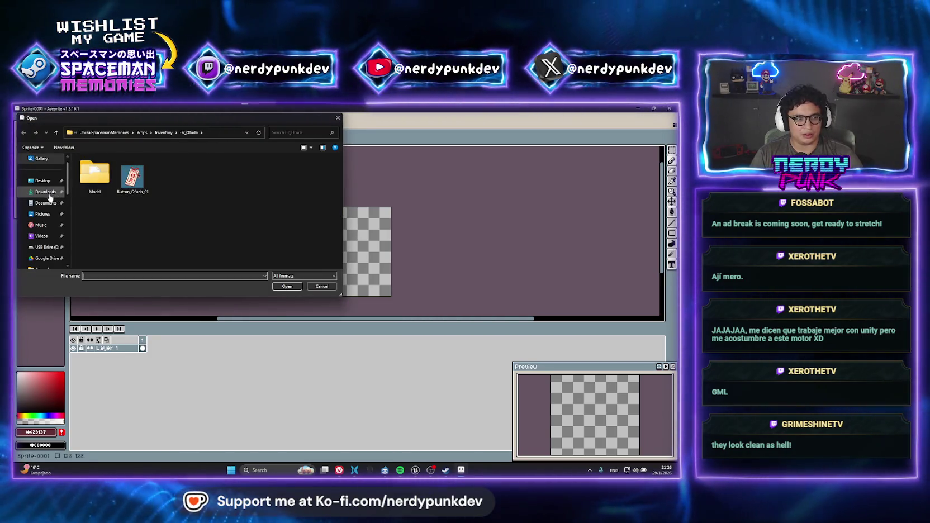
left_click(48, 193)
double_click(127, 178)
double_click(121, 178)
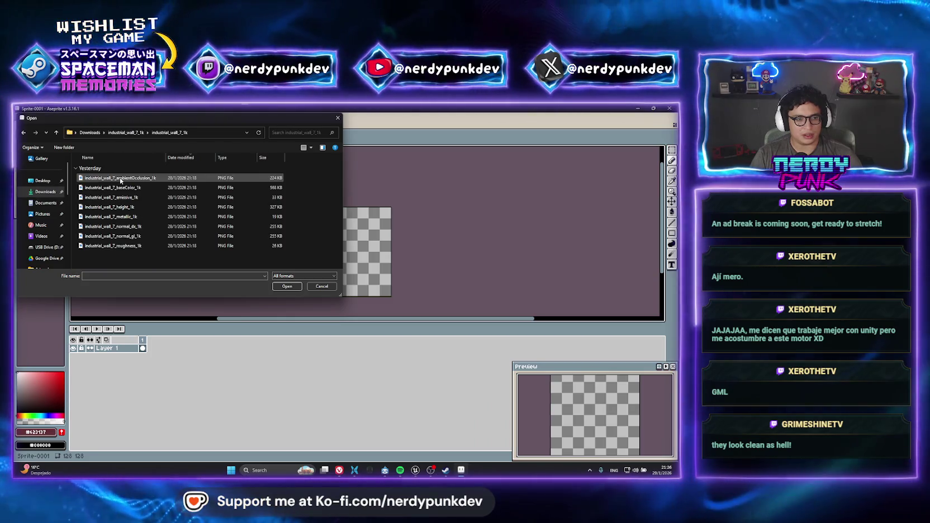
left_click(143, 187)
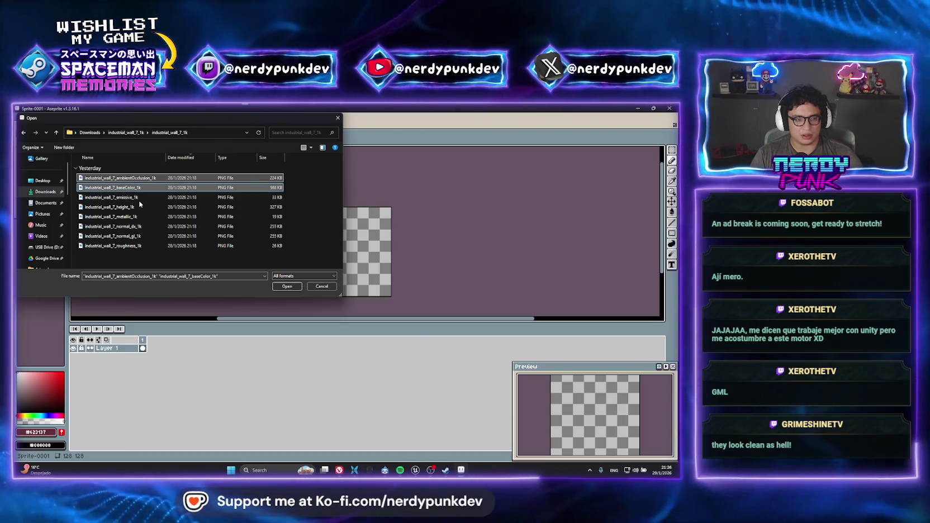
left_click(135, 198)
left_click(287, 286)
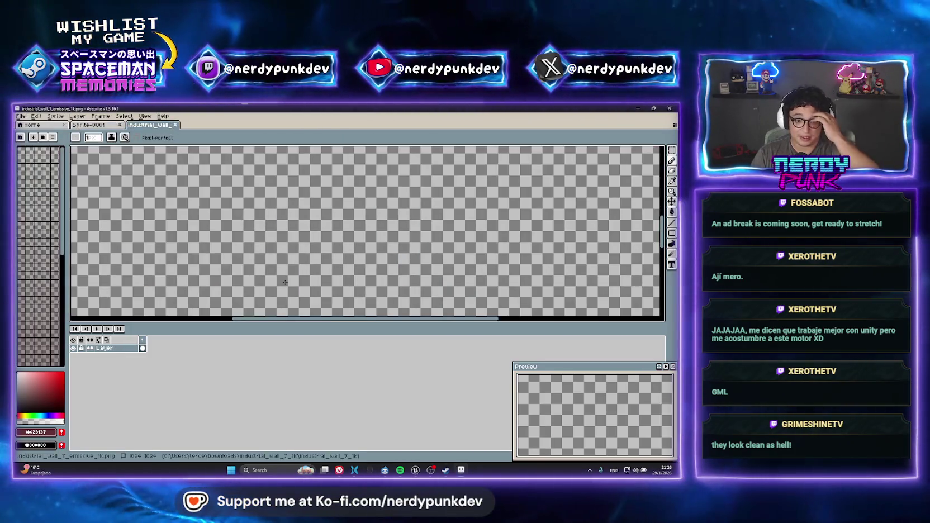
In a new Open dialog, multi-select the height, metallic and normal_dx textures
left_click(90, 125)
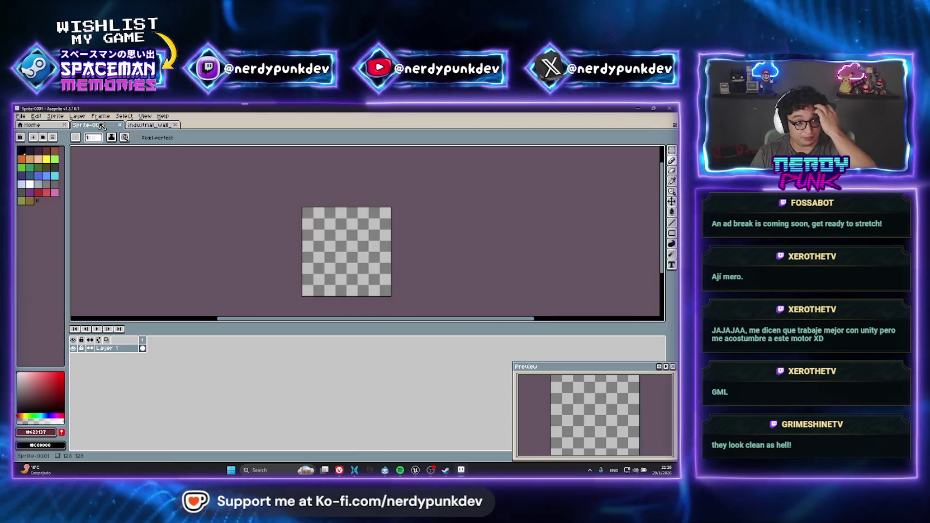
key("ctrl+Tab")
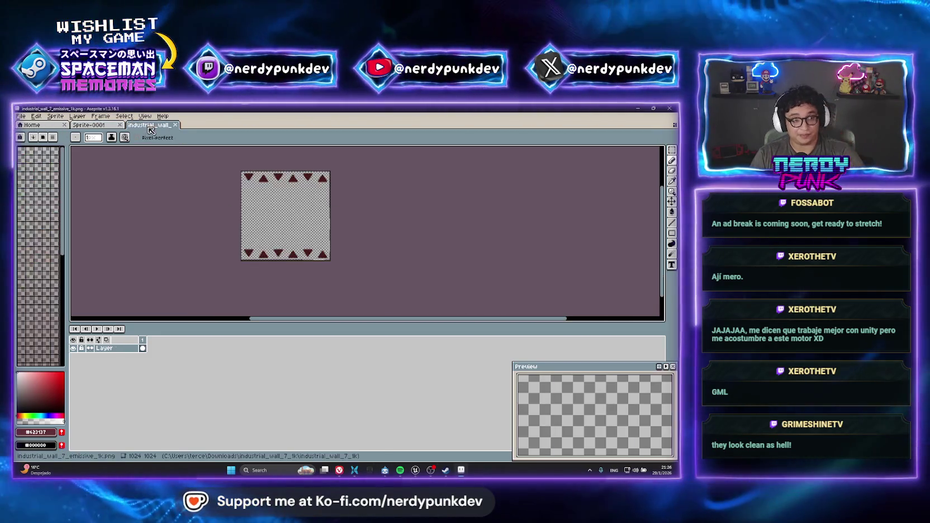
left_click(21, 116)
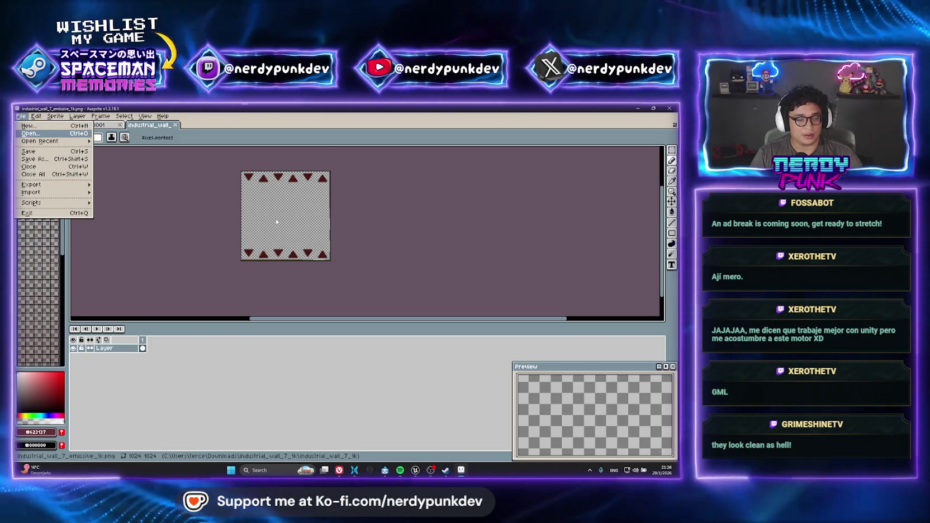
key("Return")
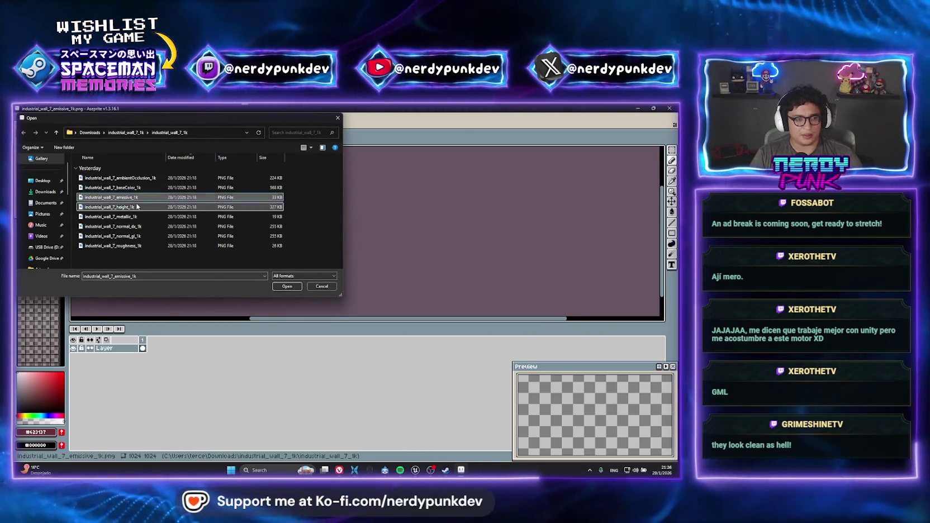
left_click(137, 207)
left_click(152, 217)
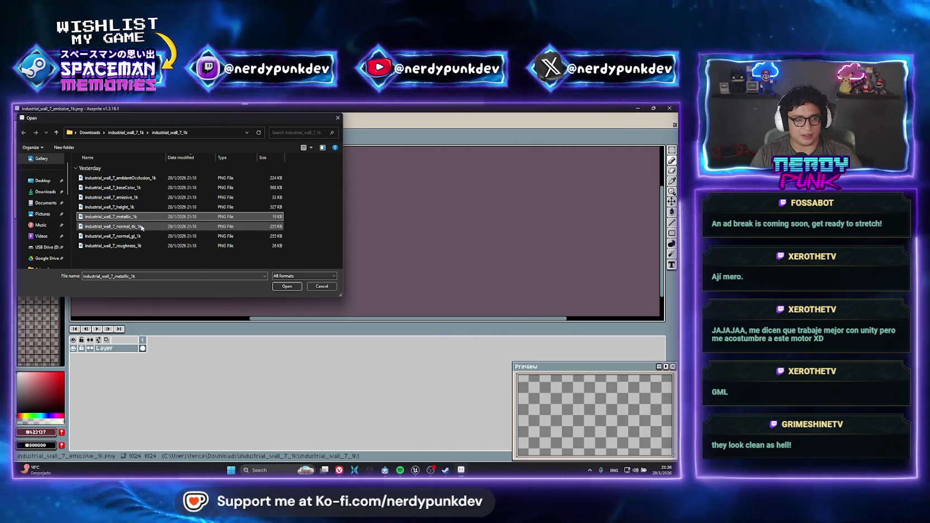
left_click(134, 226, "ctrl")
left_click(141, 246, "ctrl")
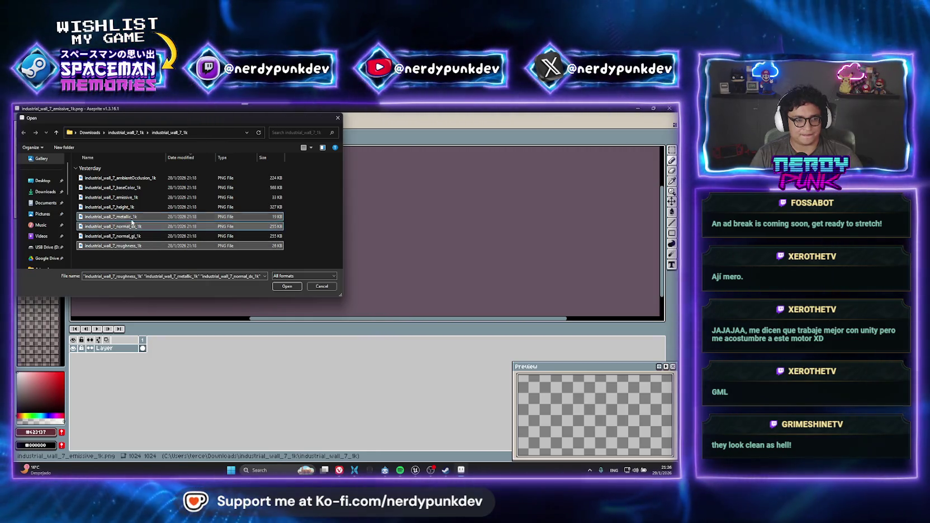
left_click(121, 207, "ctrl")
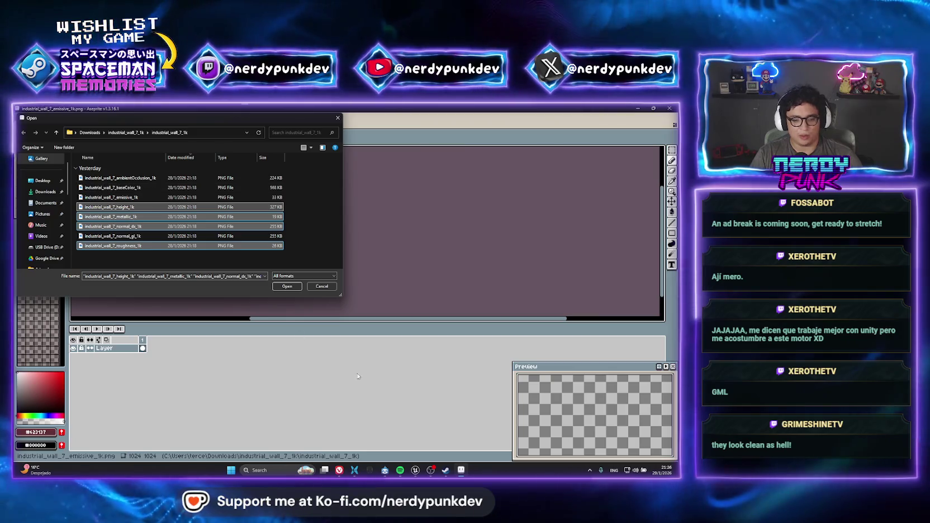
Add the roughness, baseColor and ambientOcclusion textures to the selection and open all six
mouse_move(342, 464)
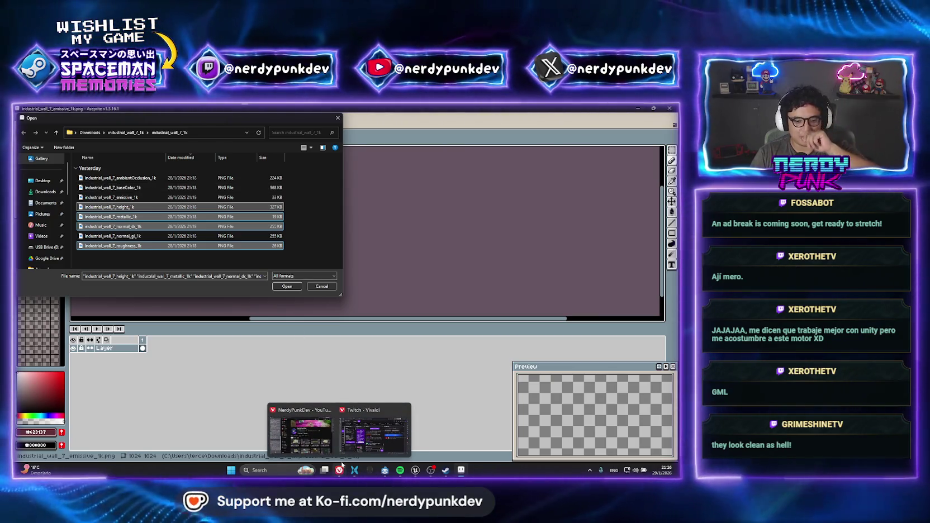
left_click(416, 470)
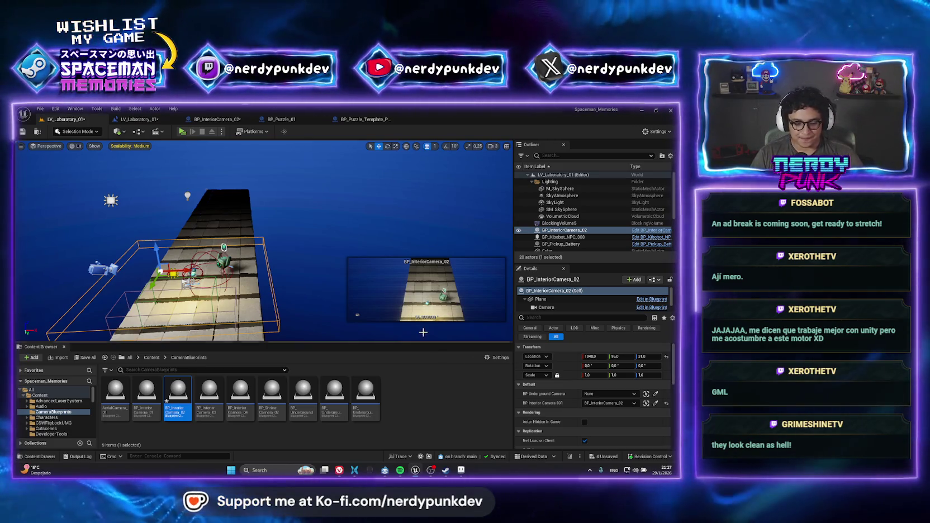
left_click(461, 470)
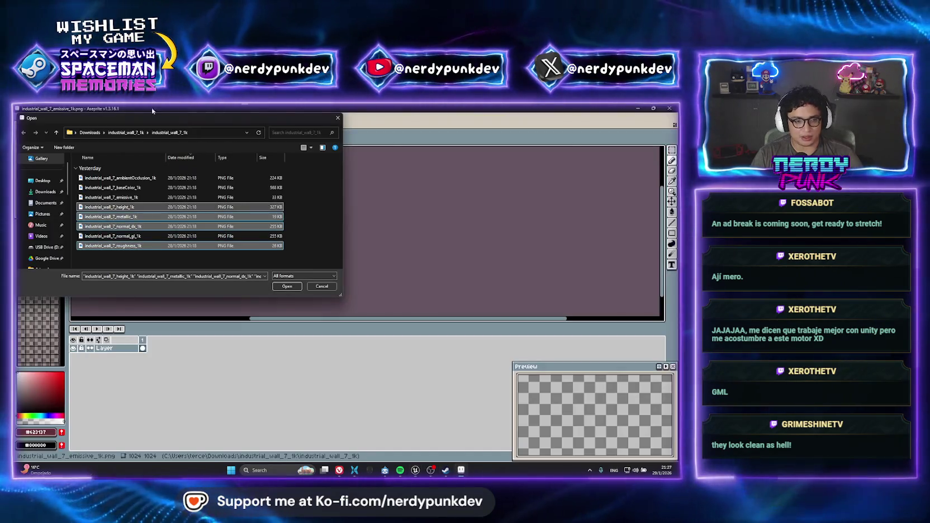
left_click(229, 244, "ctrl")
left_click(133, 188, "ctrl")
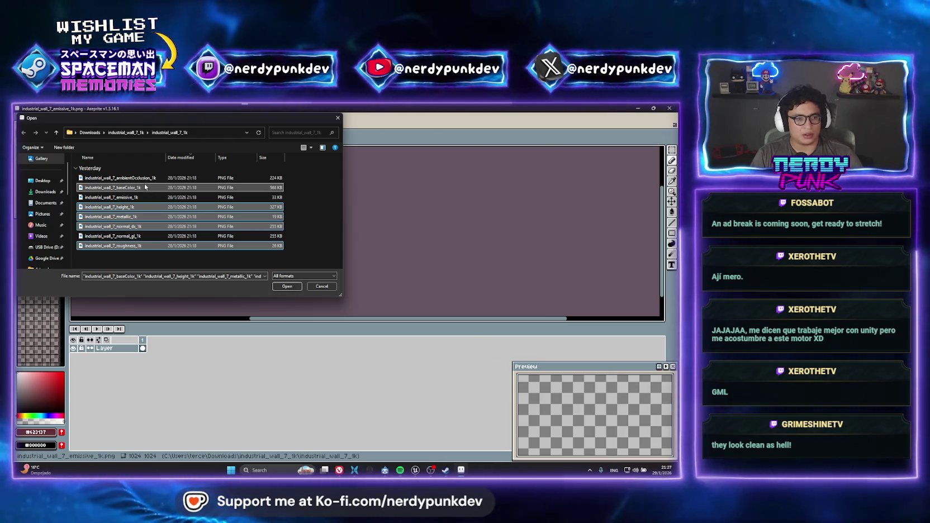
left_click(132, 178, "ctrl")
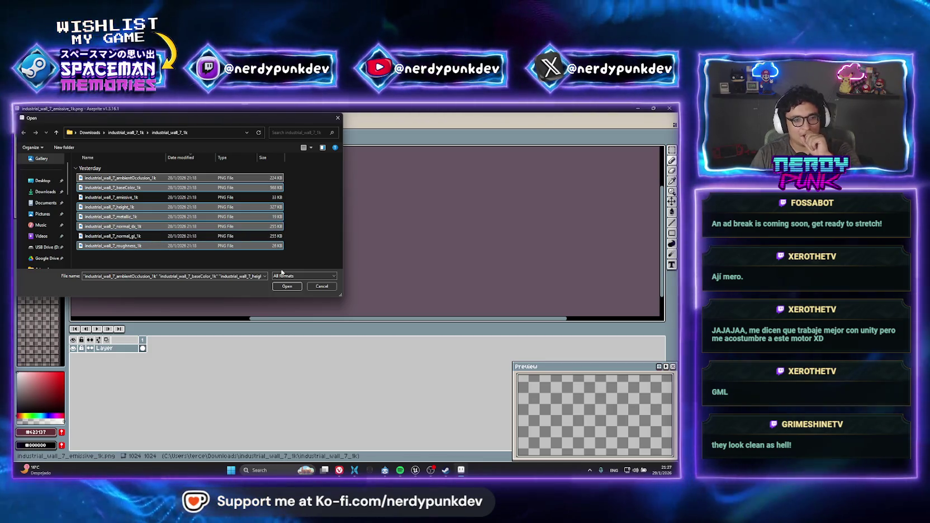
left_click(295, 288)
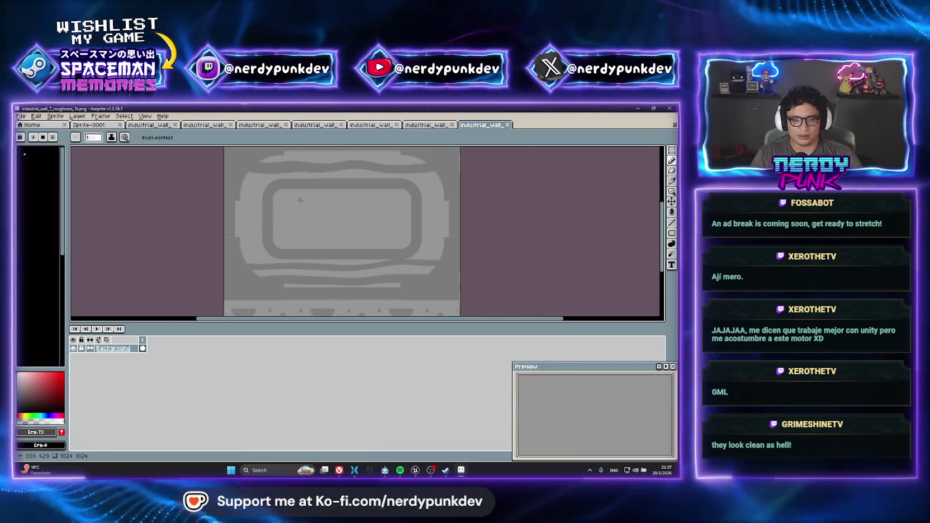
Cycle through the height, metallic, ambient occlusion and emissive texture tabs, ending on baseColor
left_click(427, 125)
left_click(372, 125)
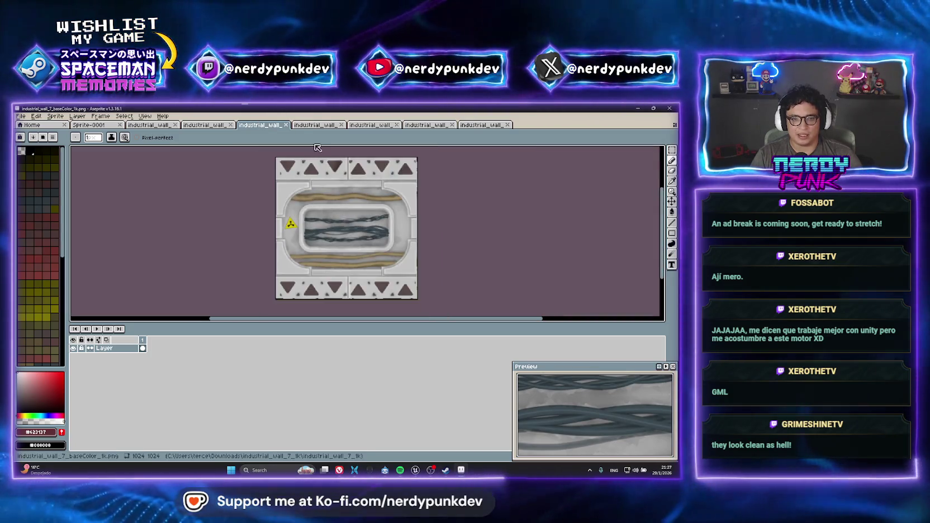
left_click(313, 126)
key("ctrl+Tab")
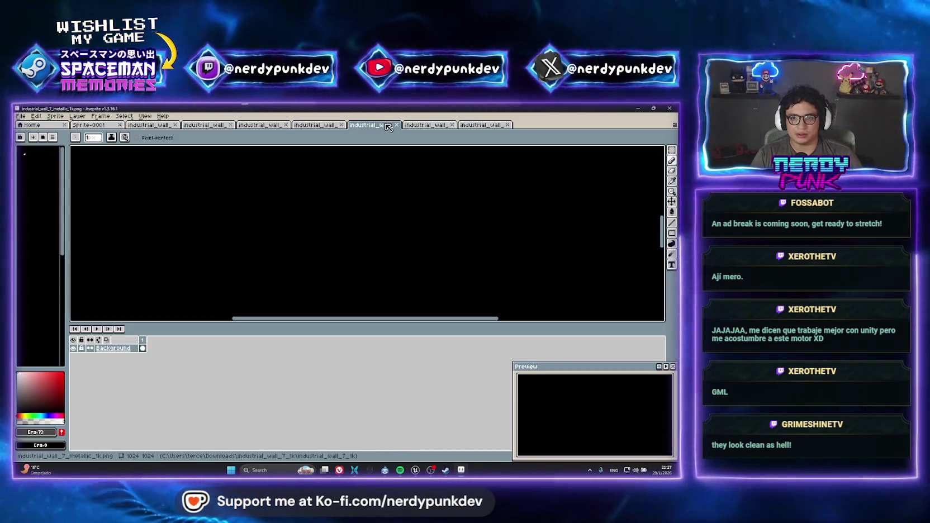
left_click_drag(410, 185, 360, 227)
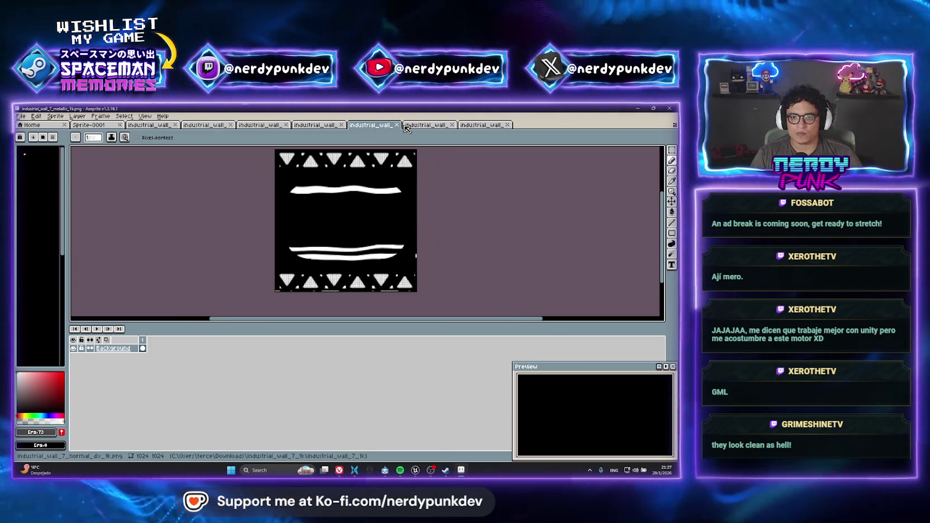
left_click(204, 126)
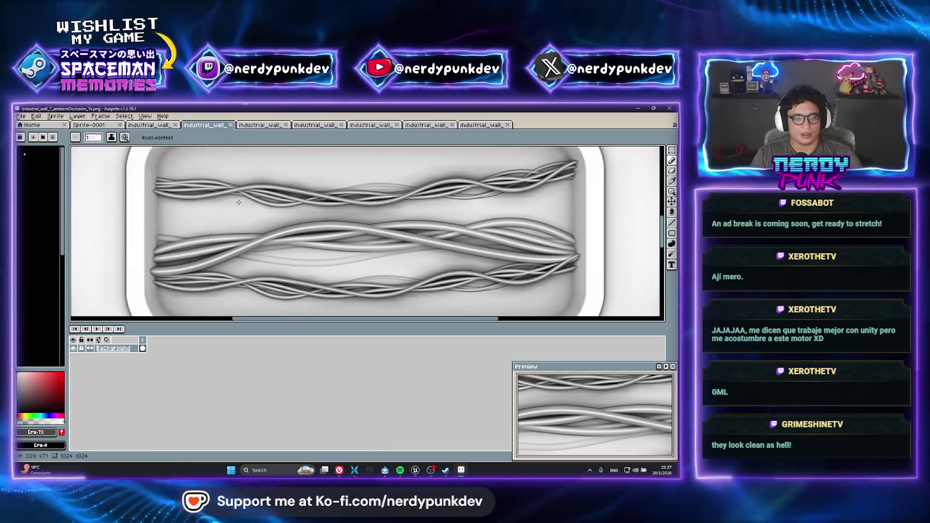
key("ctrl+shift+Tab")
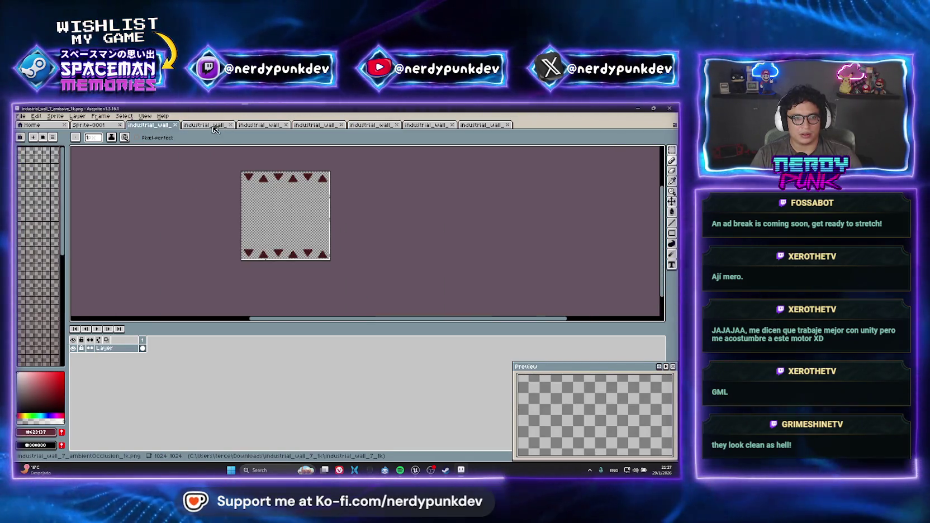
left_click(213, 126)
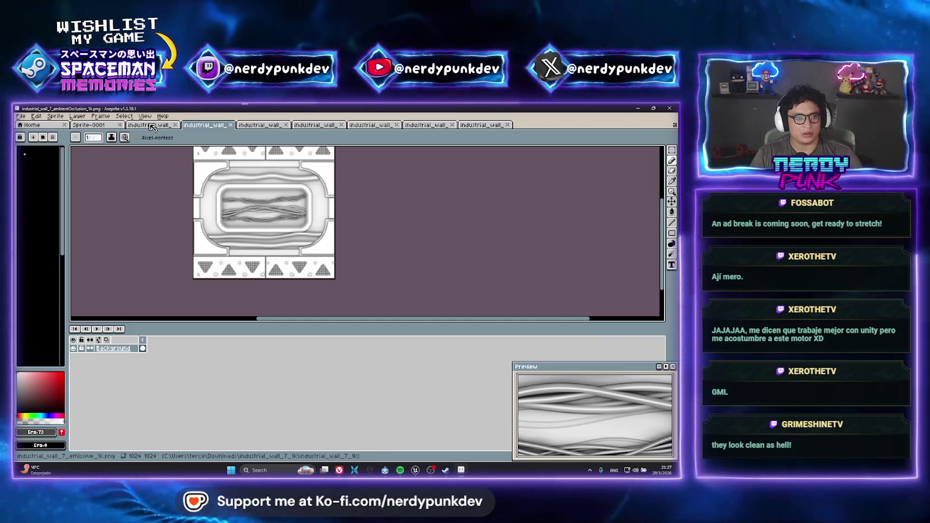
left_click(276, 123)
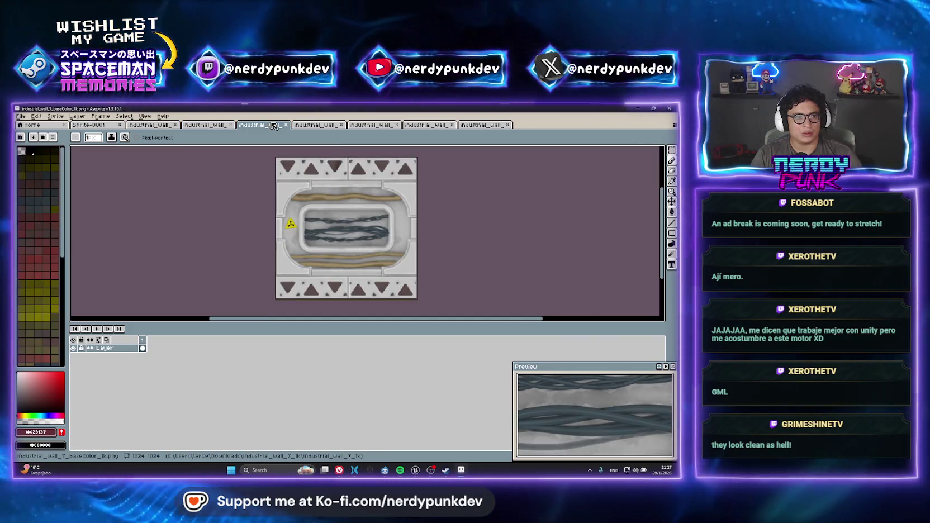
left_click(310, 126)
key("ctrl+Tab")
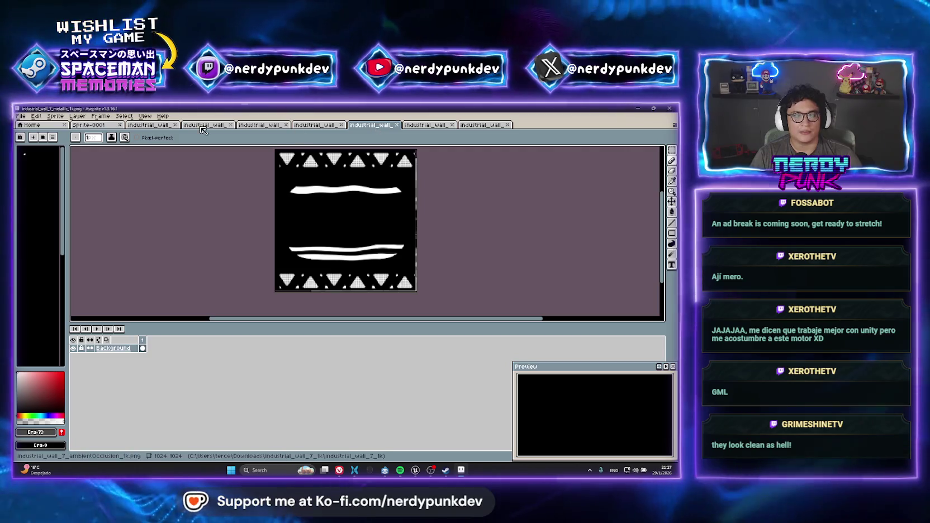
left_click(203, 125)
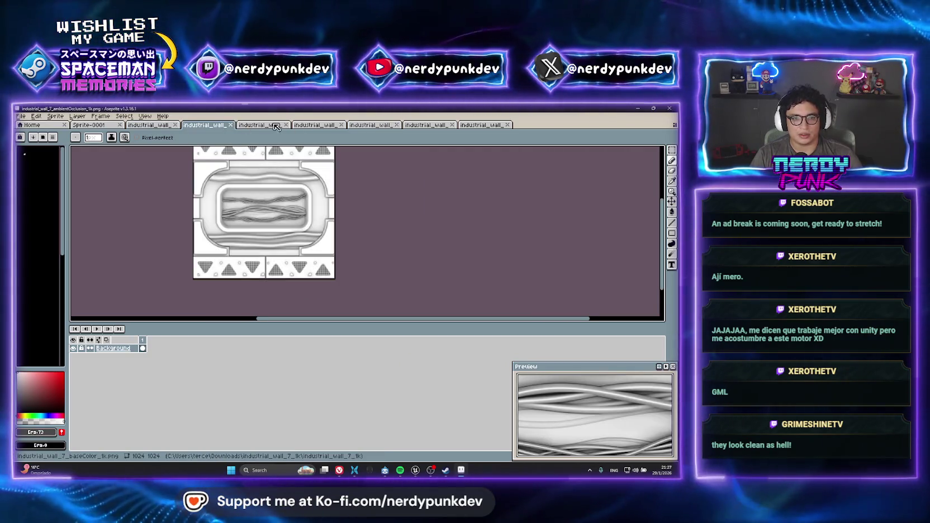
left_click(276, 126)
key("ctrl+Tab")
Drag the baseColor tab to the first wall-texture slot, then select and copy its whole image
left_click(267, 126)
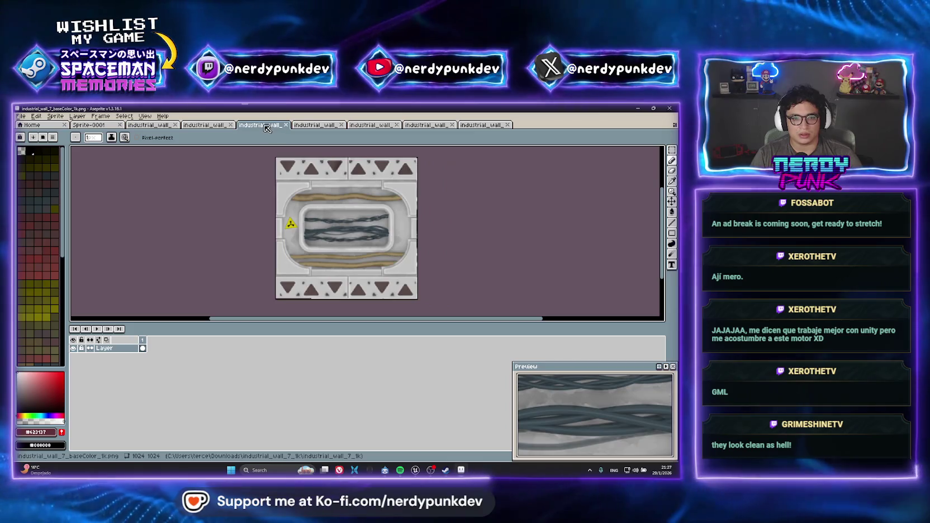
left_click_drag(268, 125, 150, 125)
key("ctrl+a")
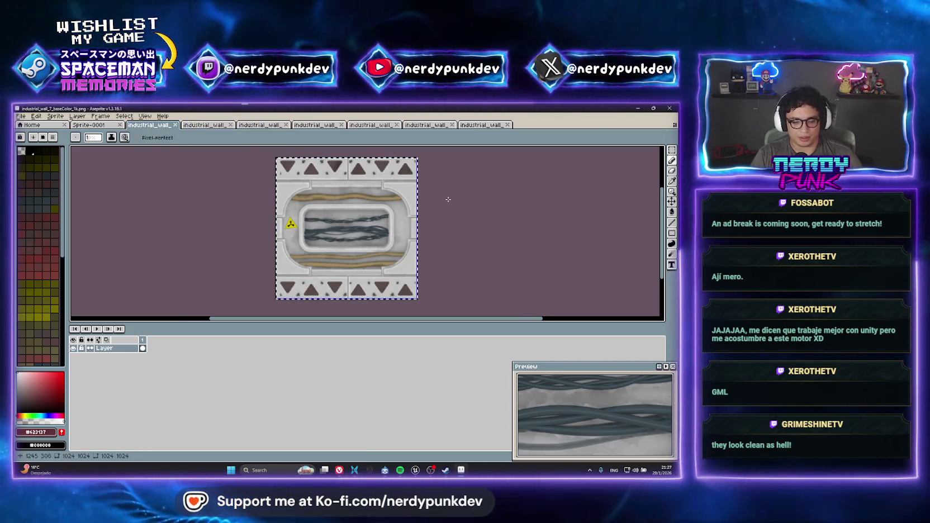
key("b")
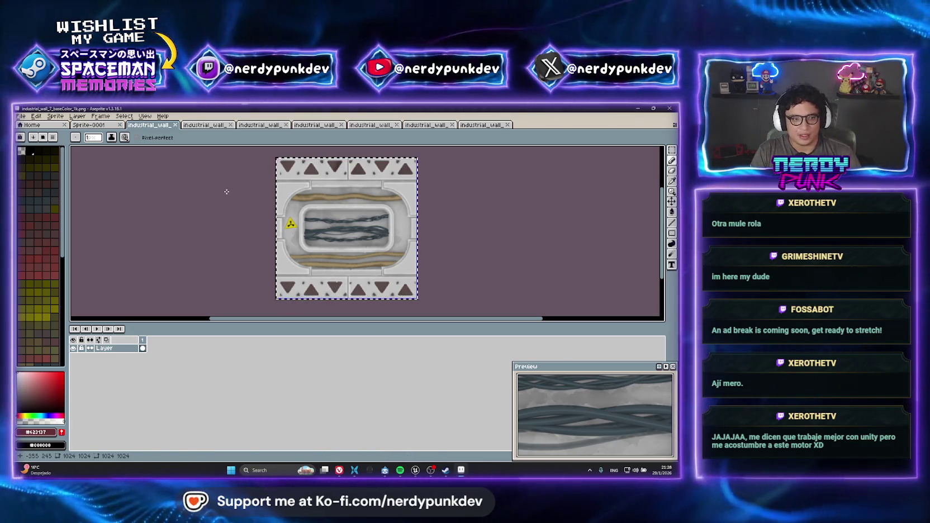
Paste the baseColor image into Sprite-0001 and scale it to 128×128 (12.5%) to fill the canvas
key("ctrl+c")
key("ctrl+shift+Tab")
key("ctrl+v")
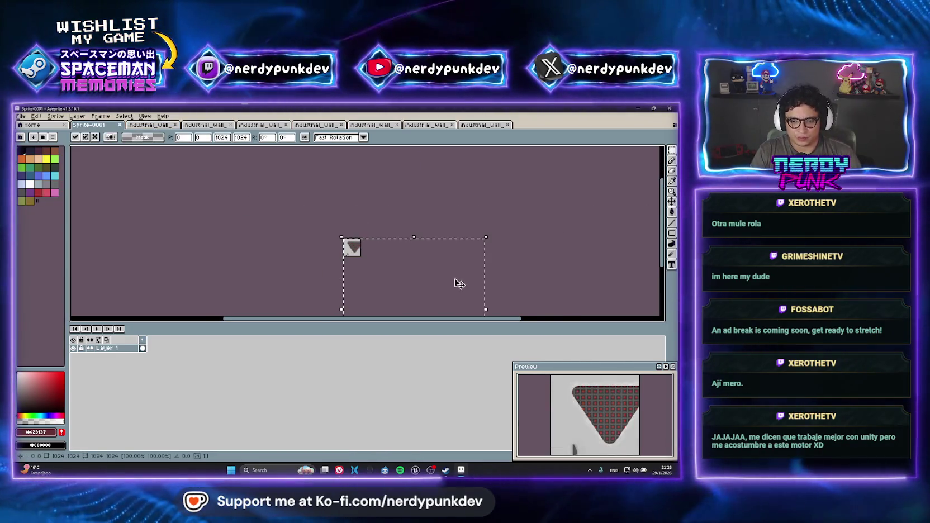
scroll(348, 245, "down", 1)
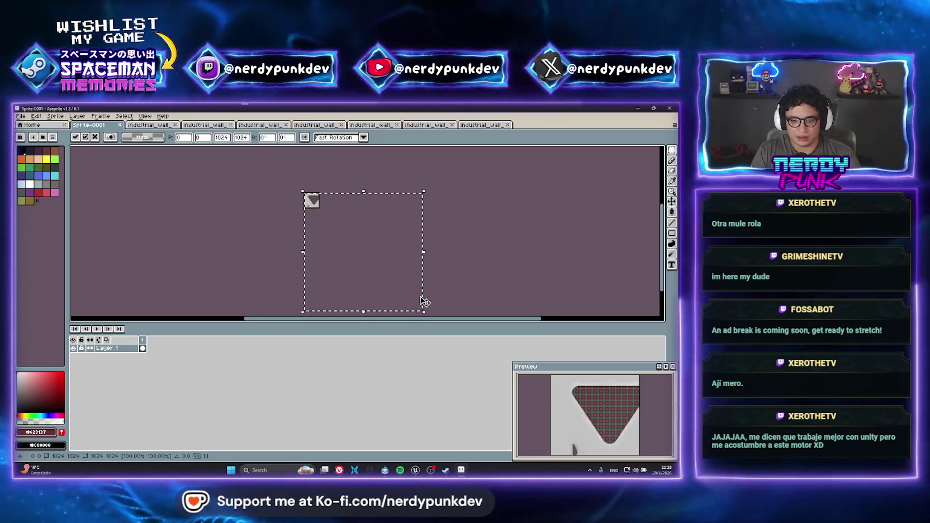
mouse_move(424, 302)
left_mouse_down()
mouse_move(319, 207)
mouse_move(334, 195)
left_mouse_up()
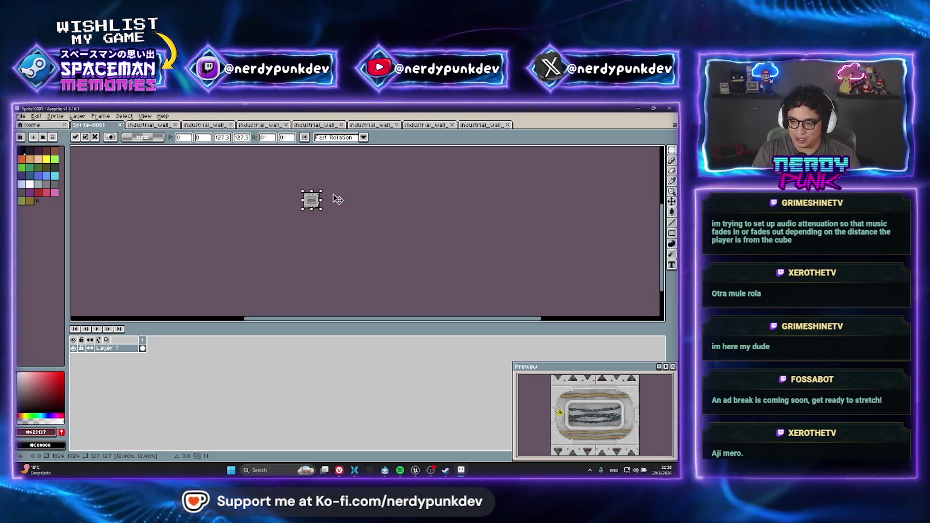
left_click_drag(338, 199, 338, 199)
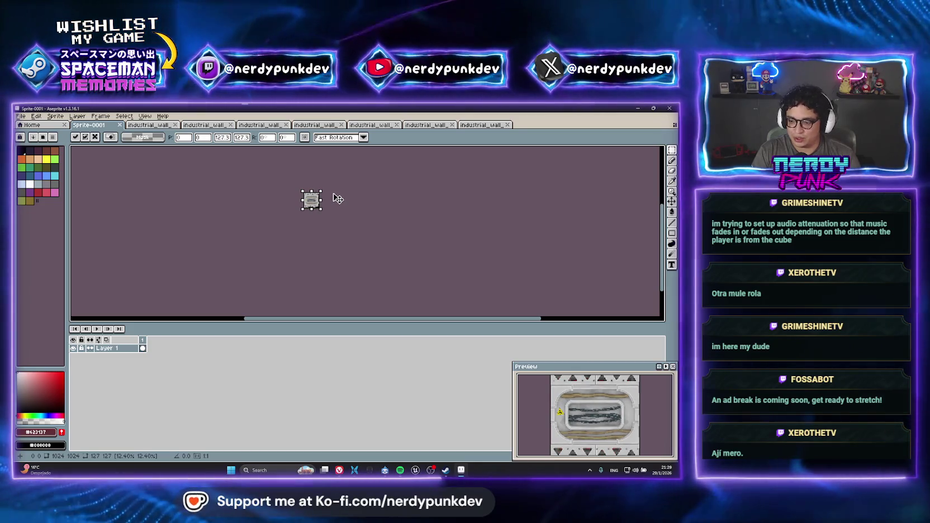
scroll(338, 199, "up", 3)
scroll(380, 229, "down", 2)
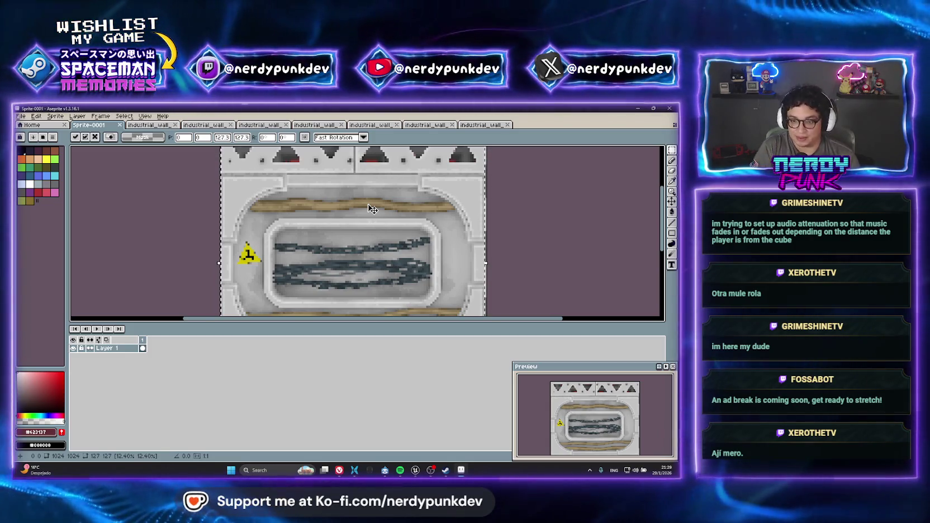
scroll(364, 190, "down", 4)
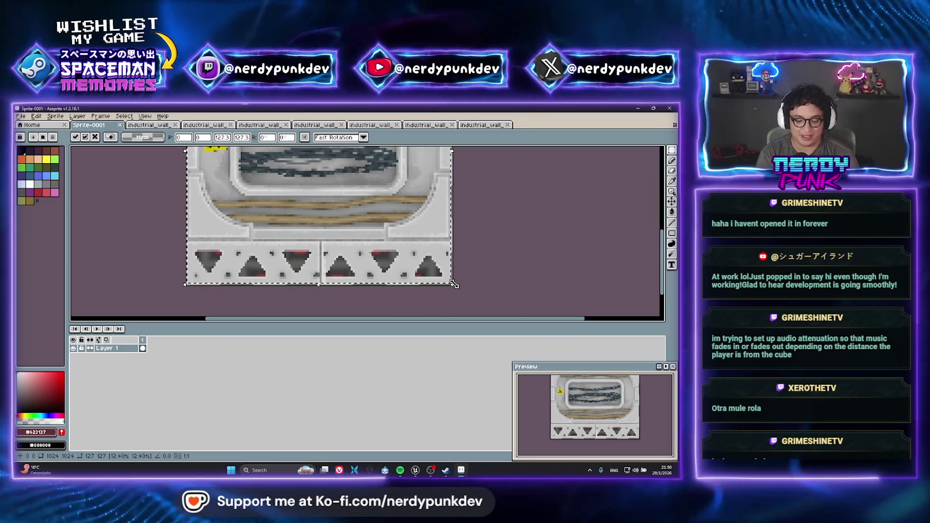
left_click_drag(453, 284, 460, 289)
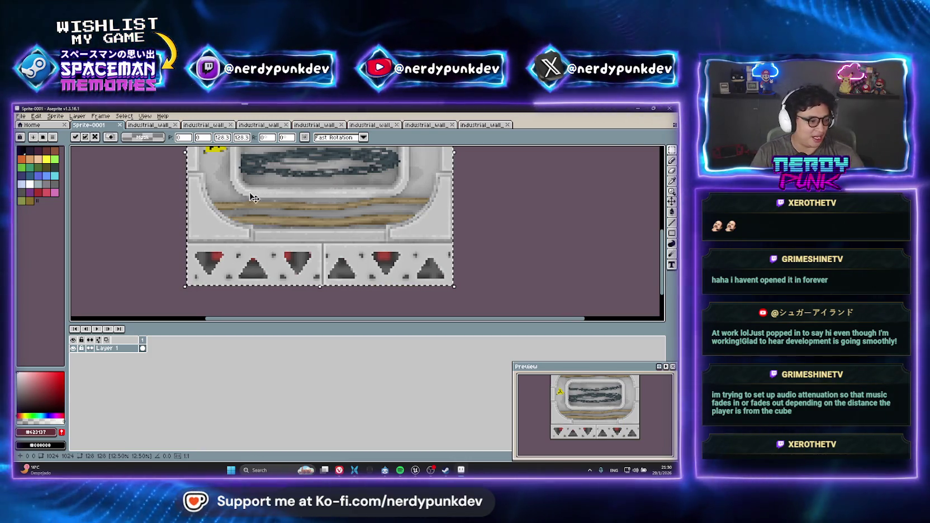
scroll(361, 222, "up", 2)
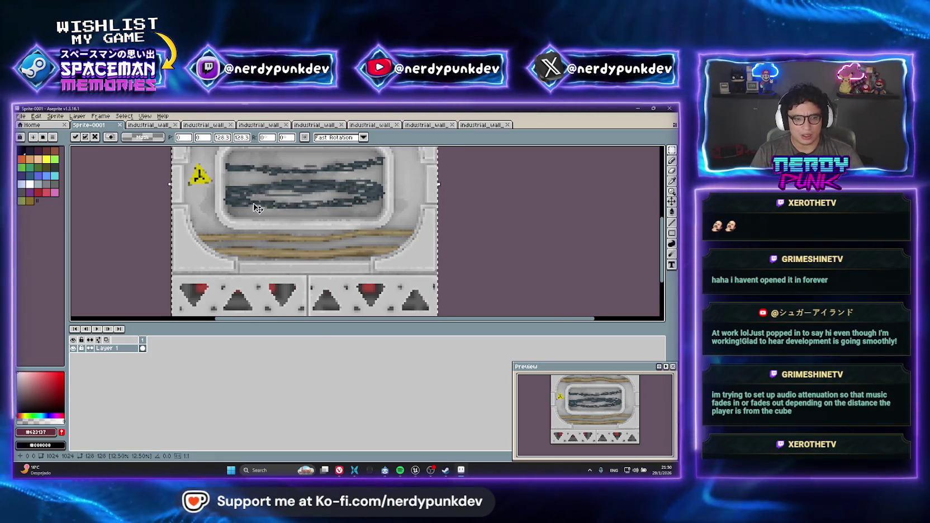
scroll(233, 183, "down", 3)
scroll(267, 207, "up", 2)
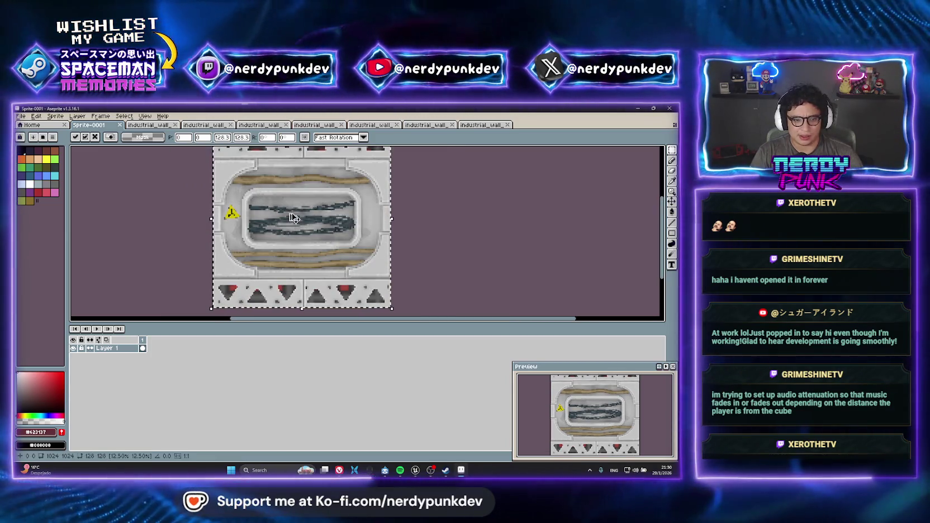
Commit the scaled texture and browse the export file chooser to Documents/UnrealSpacemanMemories
key("ctrl+d")
key("ctrl+alt+shift+s")
left_click(419, 245)
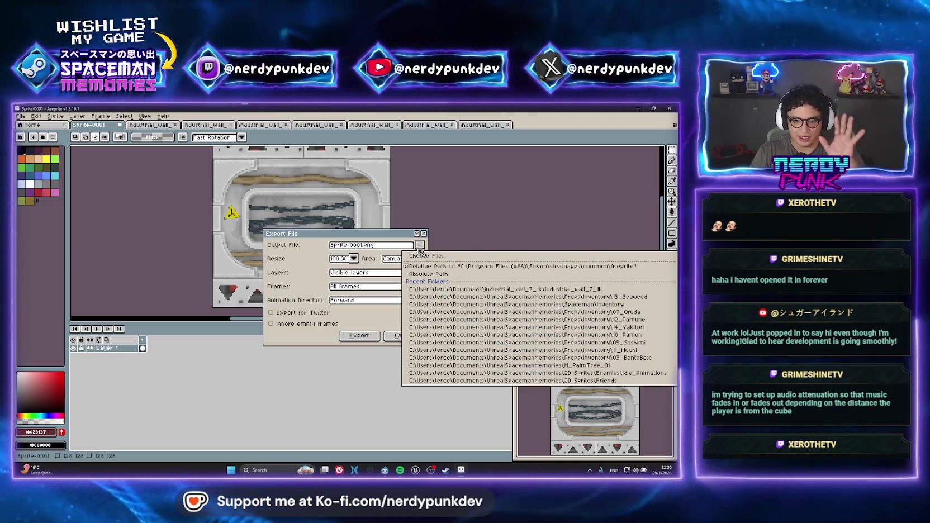
left_click(427, 256)
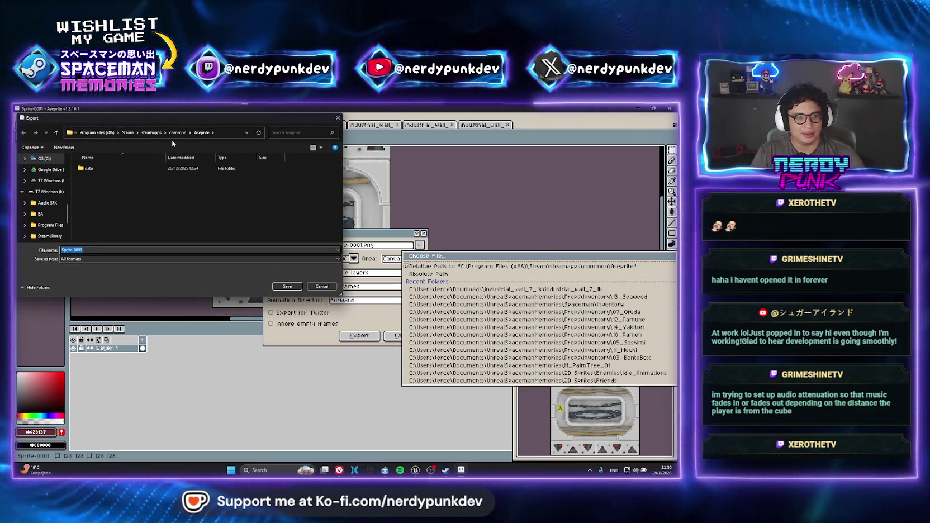
scroll(49, 207, "up", 5)
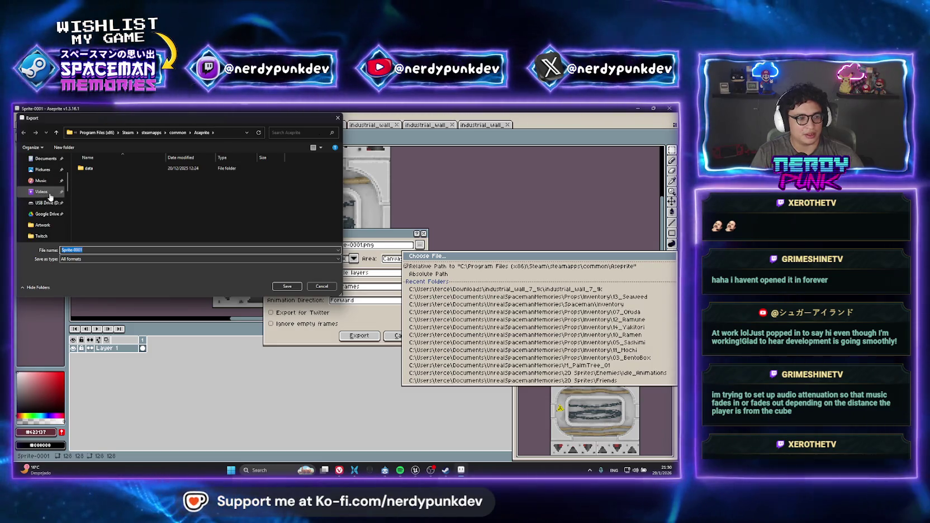
scroll(50, 207, "up", 2)
left_click(45, 158)
scroll(171, 221, "down", 1)
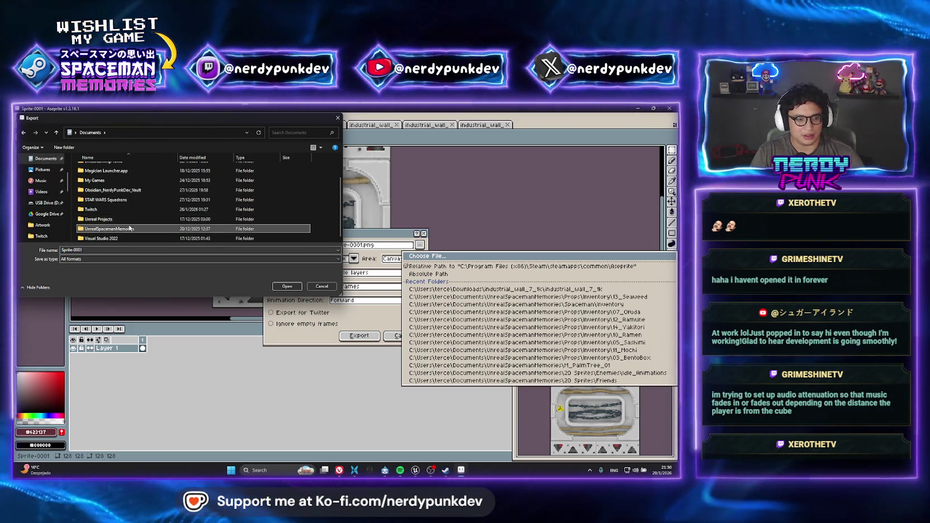
double_click(149, 223)
scroll(128, 206, "down", 10)
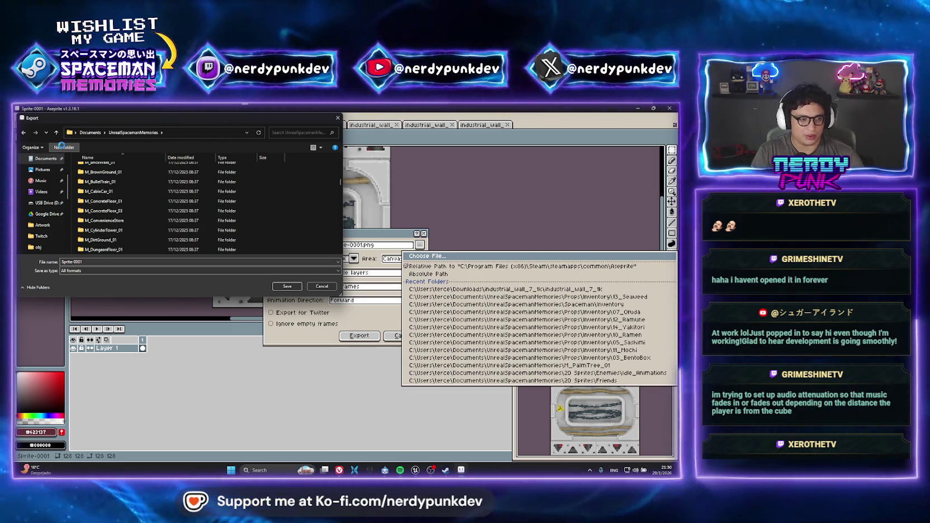
Create the M_LabWall_01 folder and set the output file name to LabWall_Color_01.png
left_click(62, 148)
type("_")
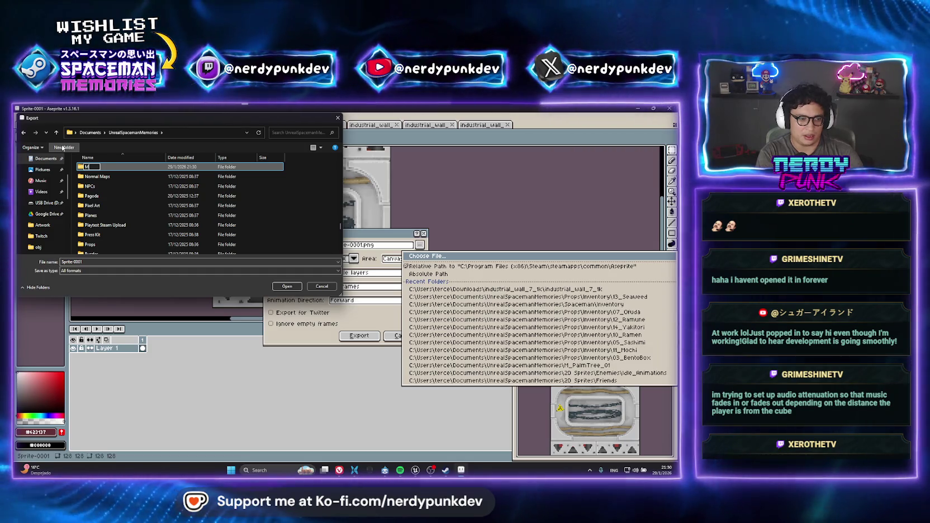
type("l")
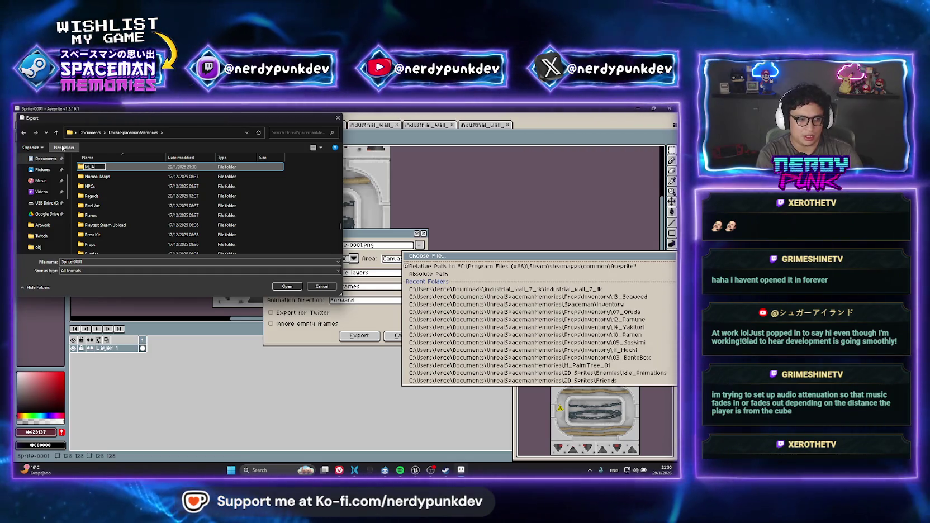
type("a")
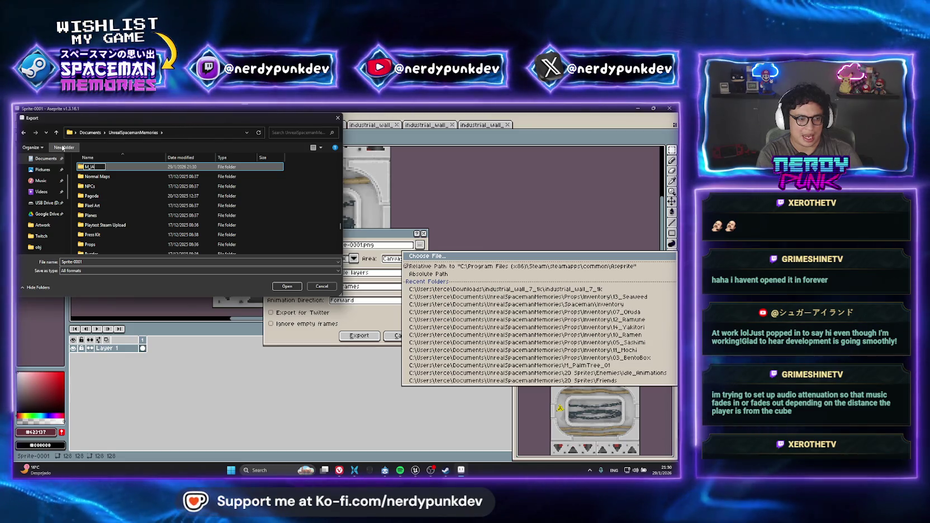
type("bWall_01")
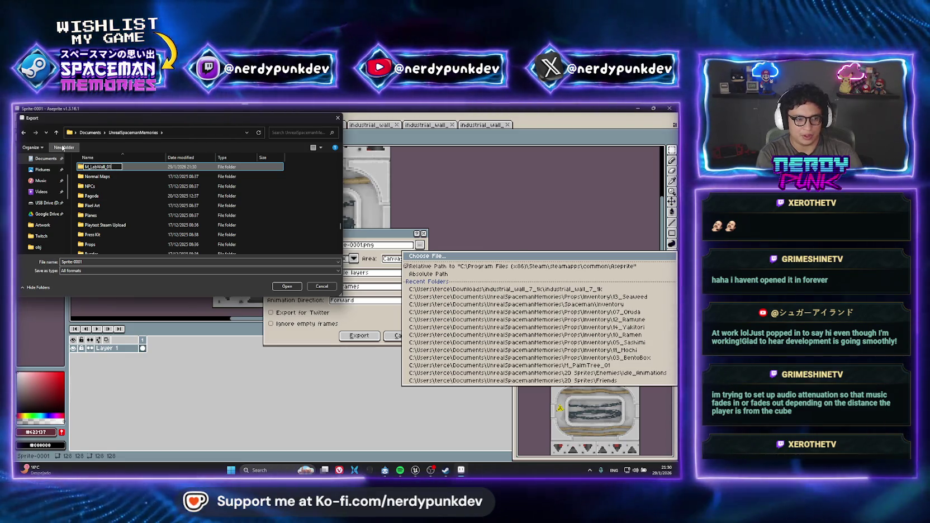
key("Return")
double_click(101, 168)
left_click(162, 261)
type("LabWall_")
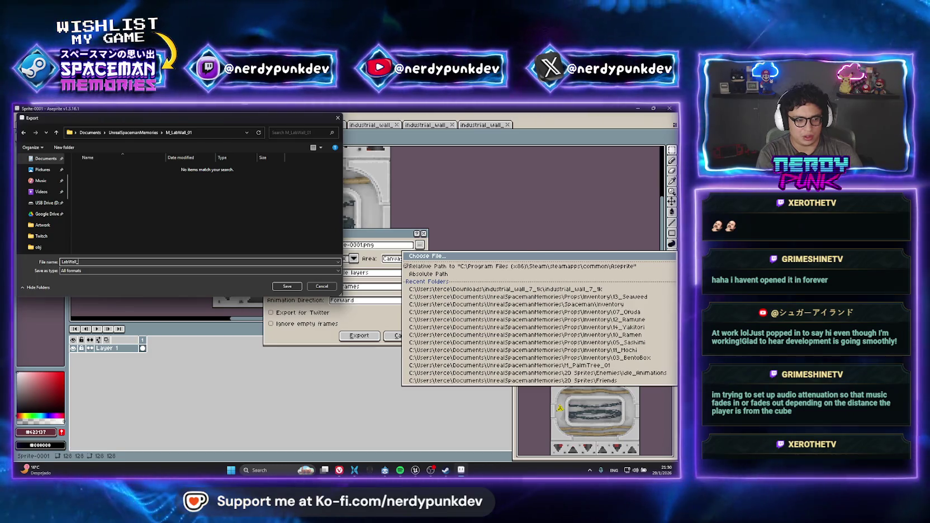
type("Color_01")
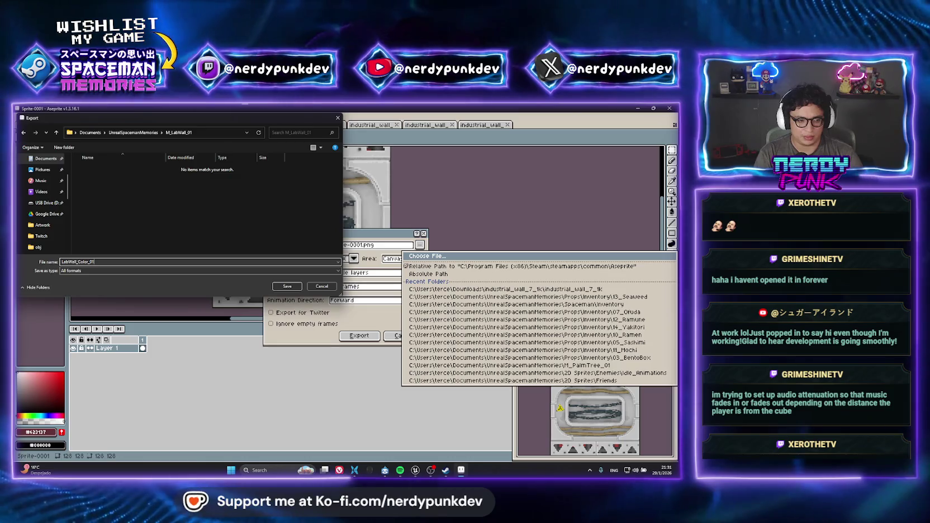
key("Return")
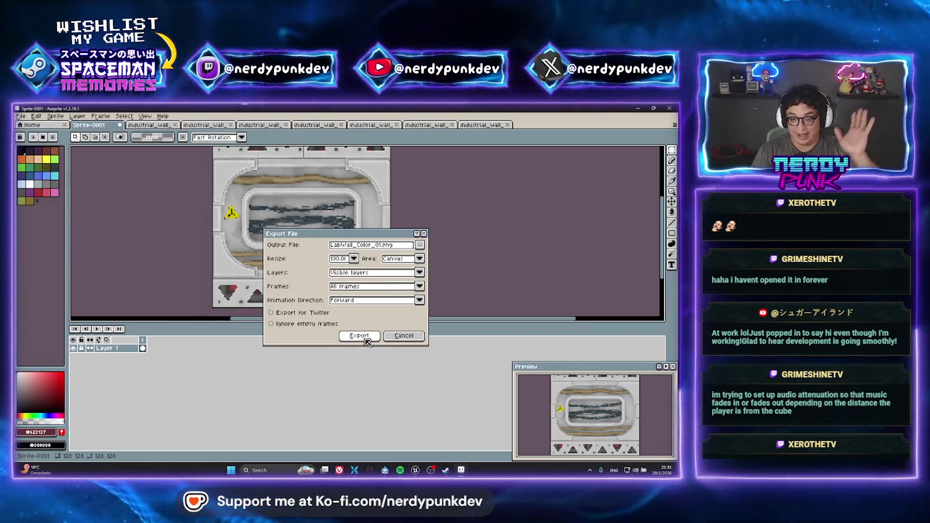
Export LabWall_Color_01.png, then look over the emissive and ambient occlusion texture tabs
left_click(360, 336)
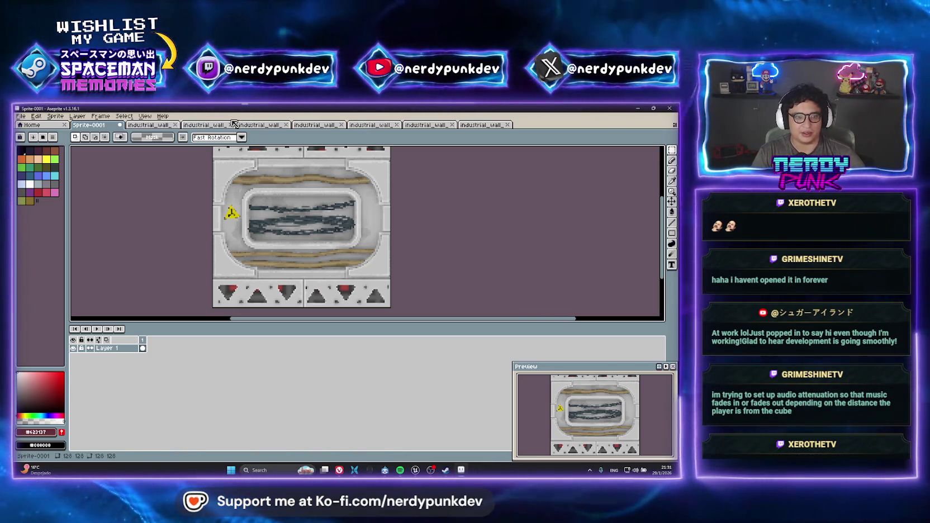
left_click(215, 125)
left_click(165, 128)
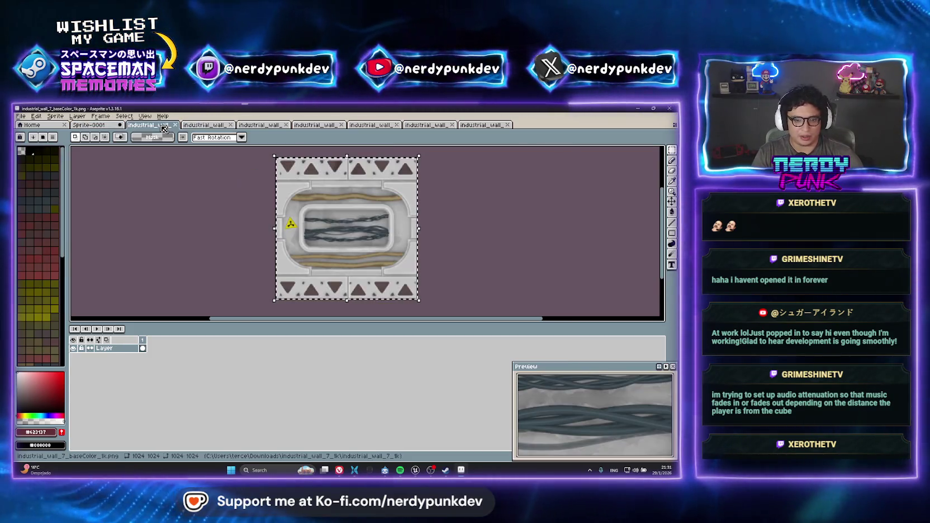
left_click(204, 125)
left_click(263, 126)
left_click(204, 125)
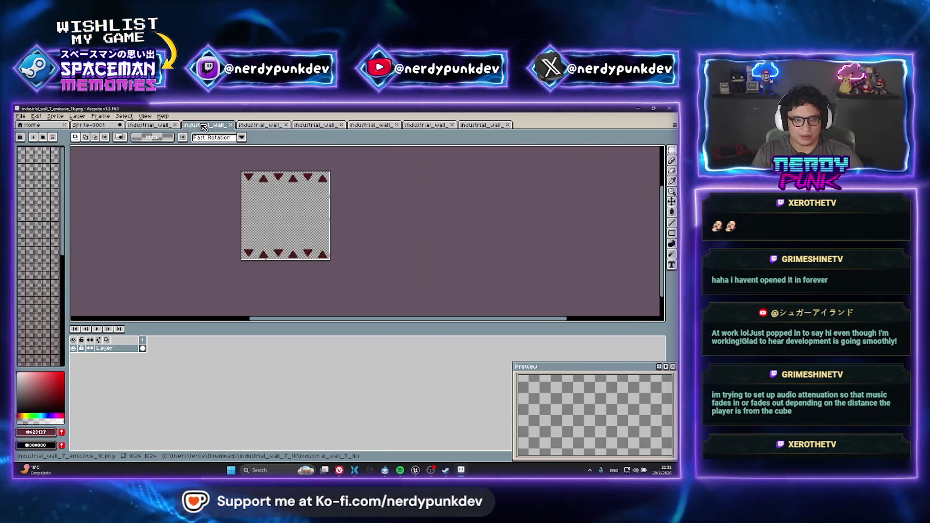
key("ctrl+a")
Rename Sprite-0001's Layer 1 to 'Color' in Layer Properties
left_click(101, 126)
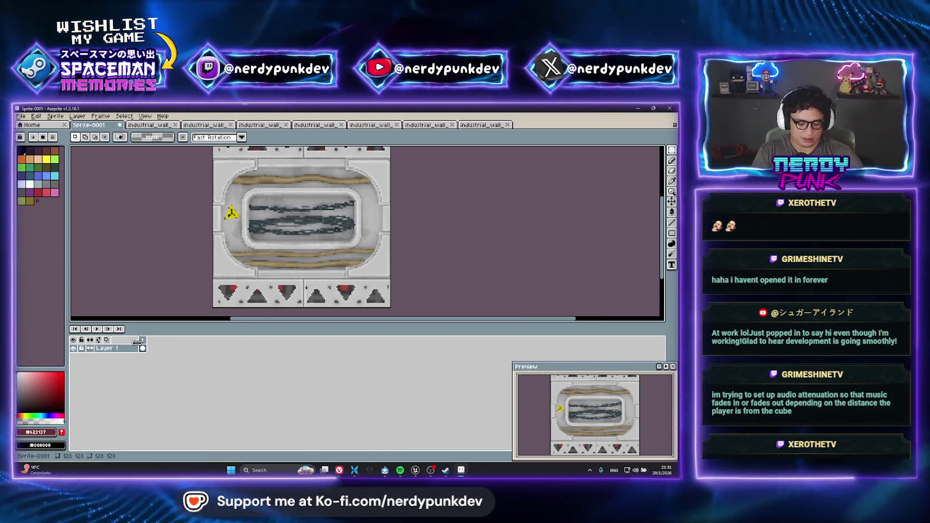
double_click(104, 351)
type("Color")
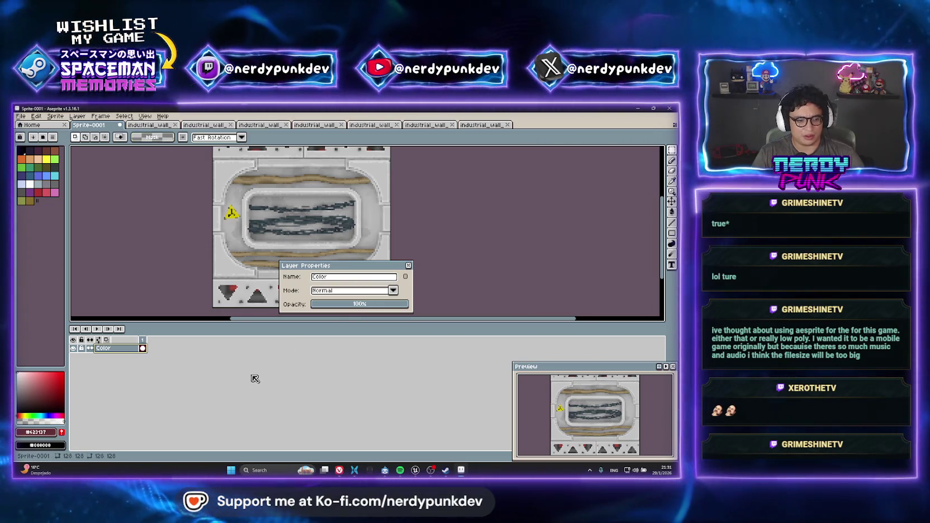
left_click(409, 266)
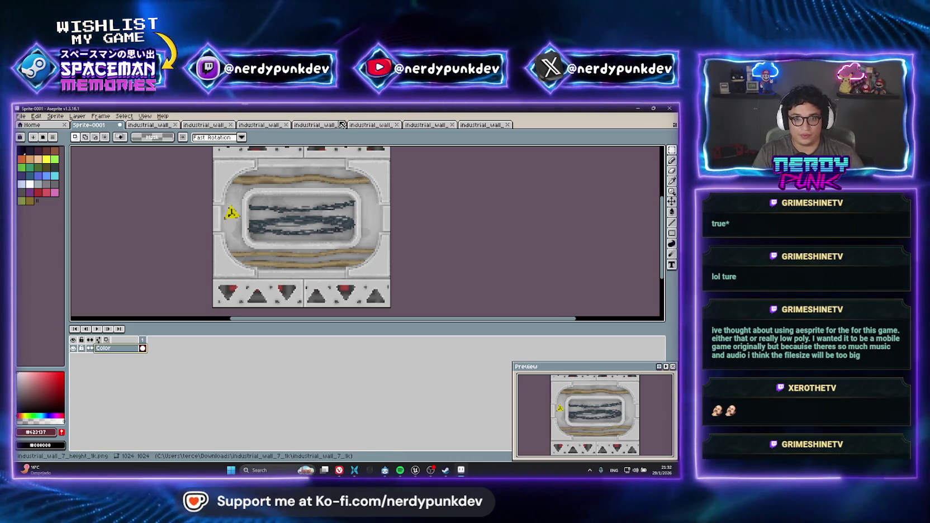
Add six new empty layers above the Color layer in Sprite-0001
key("shift+n")
key("shift+n")
key("shift+n")
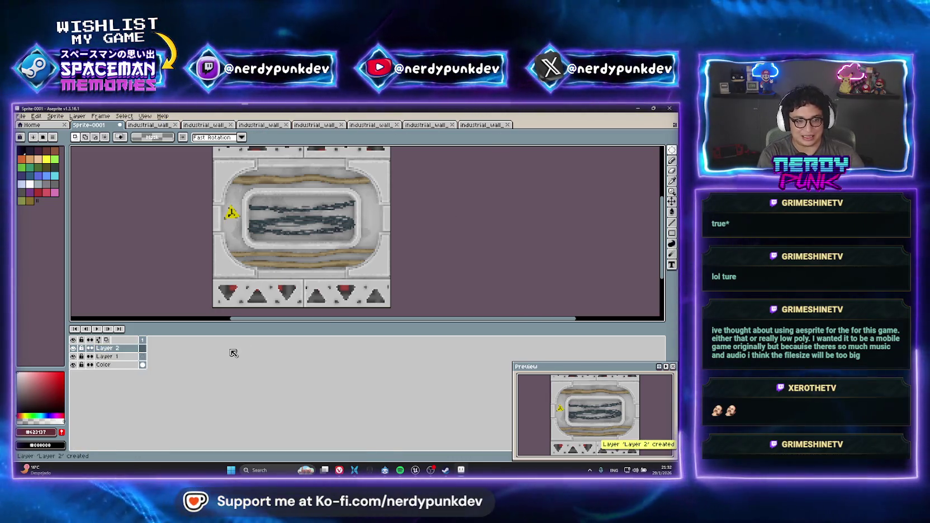
key("shift+n")
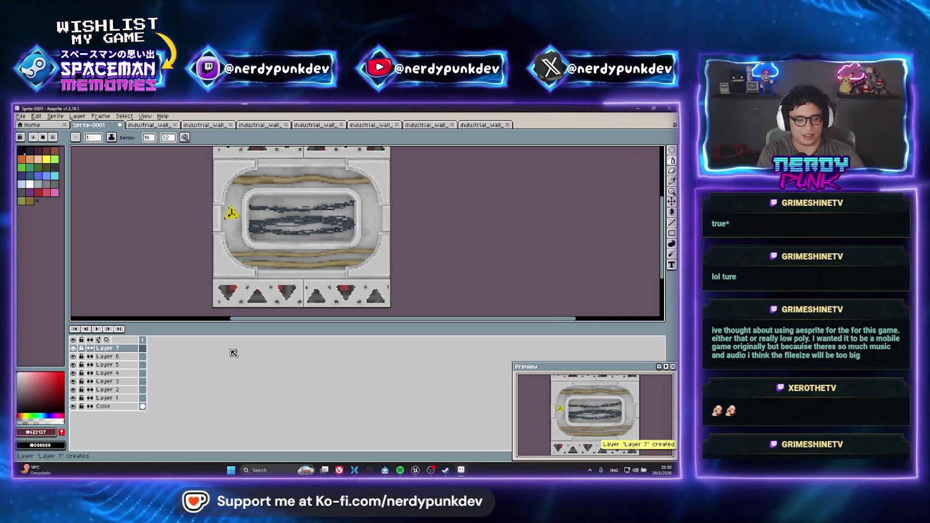
key("ctrl+z")
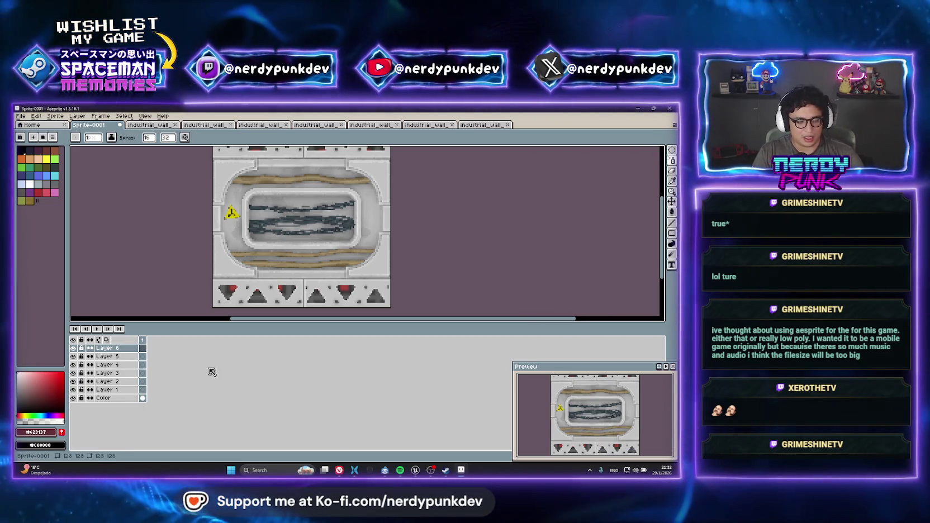
Paste the copied wall texture into Sprite-0001 and shrink it to about 128 px
left_click(241, 125)
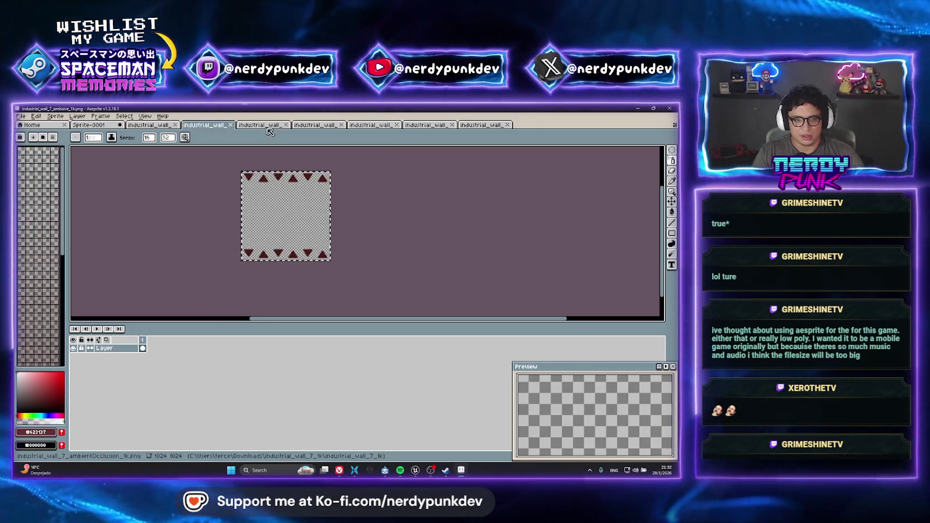
left_click(89, 124)
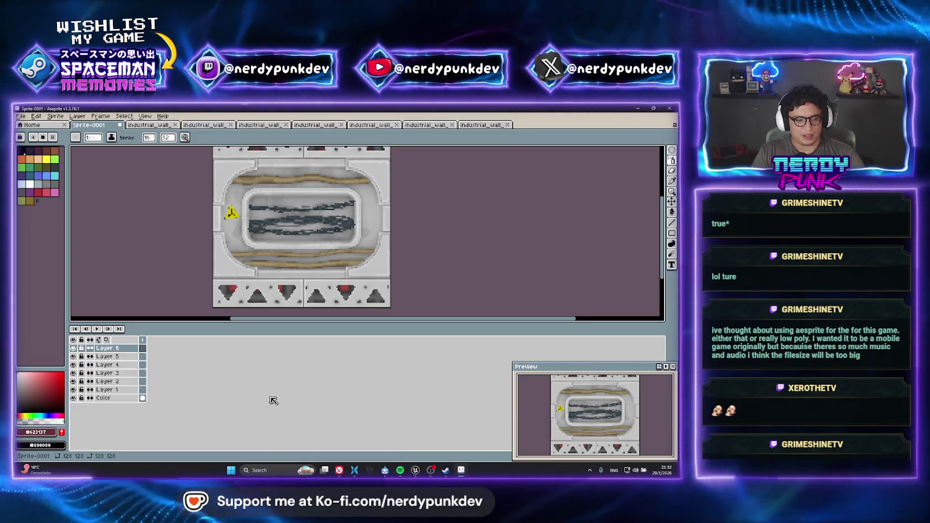
left_click(120, 390)
key("ctrl+v")
key("Escape")
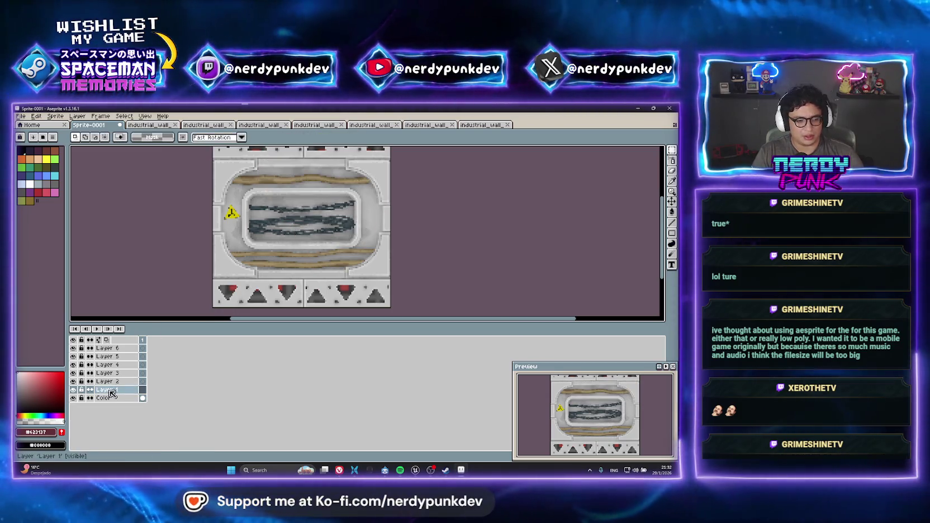
key("ctrl+v")
scroll(301, 241, "down", 5)
scroll(301, 241, "down", 1)
scroll(376, 293, "down", 3)
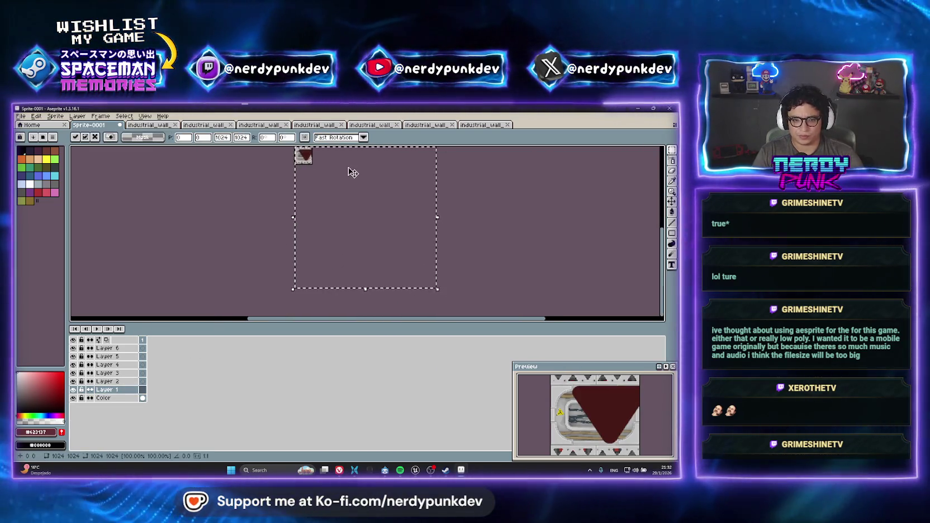
mouse_move(438, 292)
left_mouse_down()
mouse_move(402, 238)
mouse_move(315, 171)
left_mouse_up()
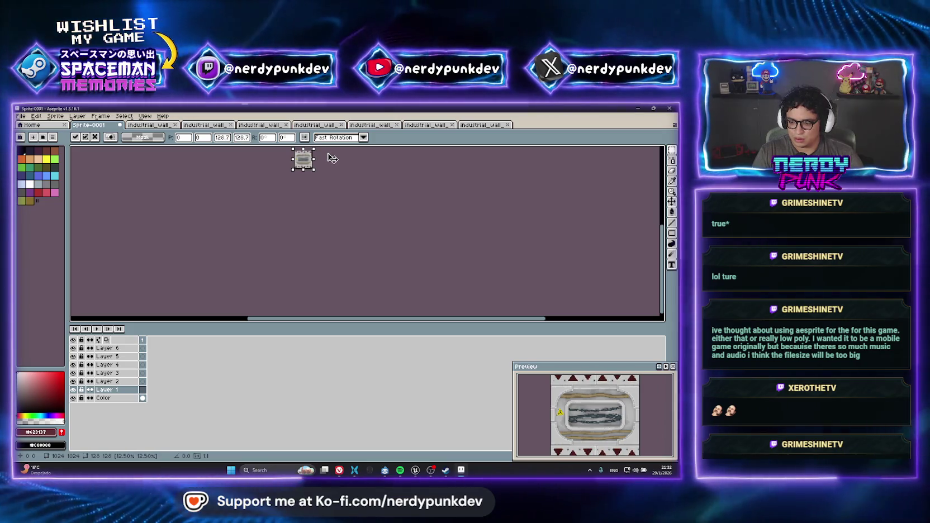
scroll(333, 159, "up", 5)
key("Return")
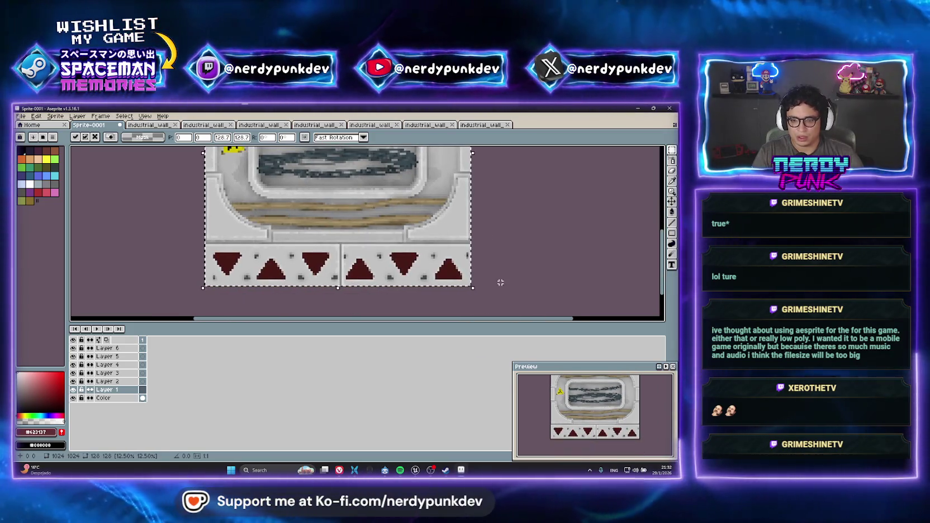
Paste the ambient occlusion texture into Layer 2 and shrink it to about 128 px
left_click(275, 128)
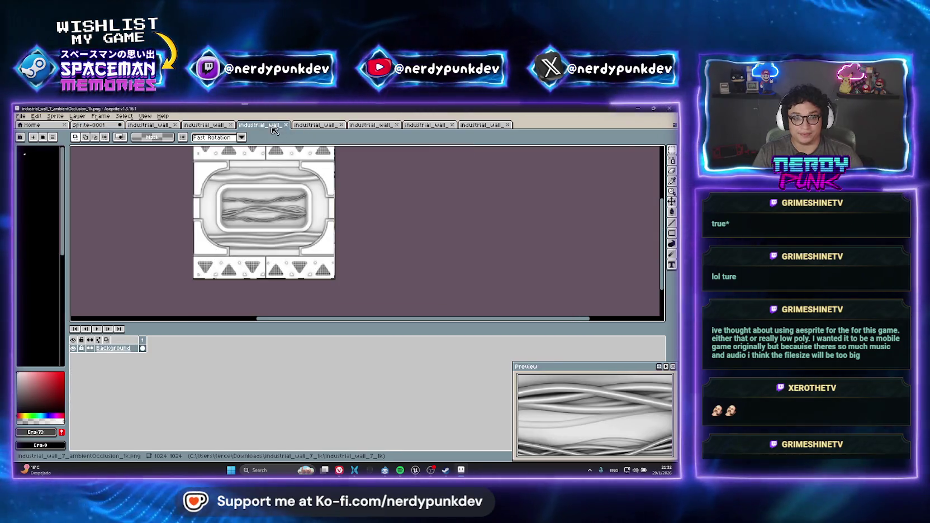
key("ctrl+shift+Tab")
left_click(261, 128)
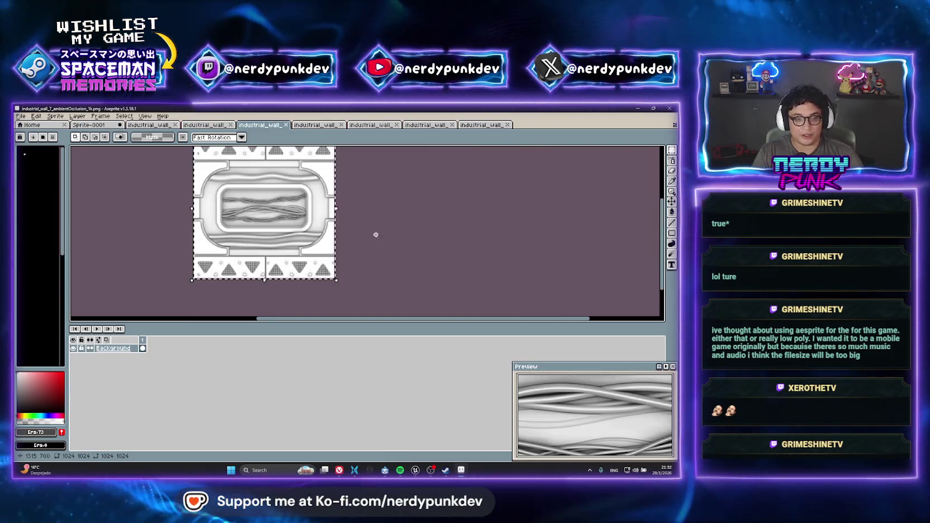
left_click(89, 125)
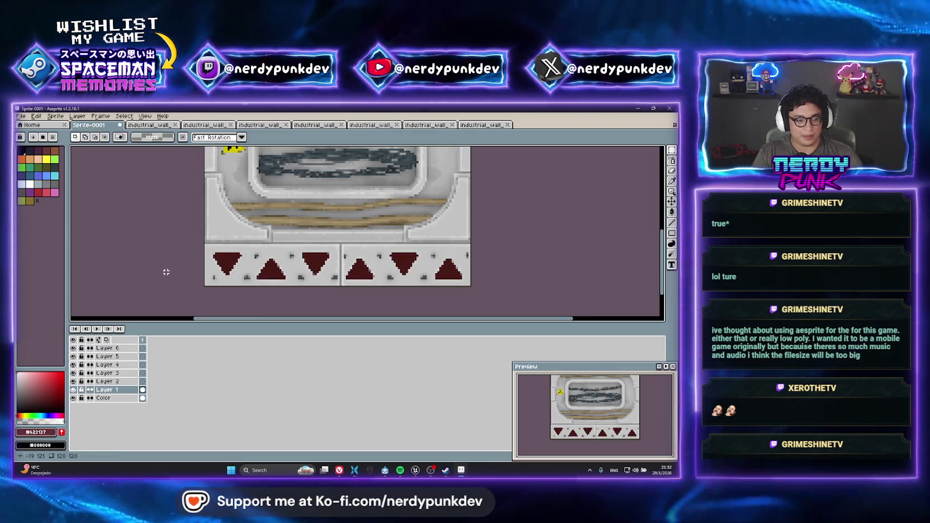
key("ctrl+v")
scroll(382, 208, "down", 5)
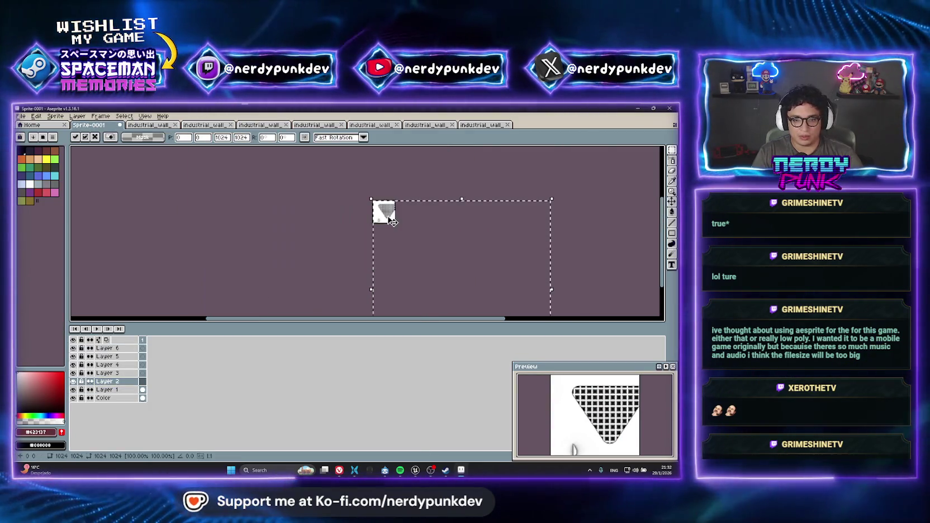
mouse_move(429, 275)
left_mouse_down()
mouse_move(342, 157)
mouse_move(323, 167)
mouse_move(341, 152)
mouse_move(334, 158)
mouse_move(368, 313)
mouse_move(395, 305)
left_mouse_up()
Commit the resized ambient occlusion texture and bring up the height texture
key("Return")
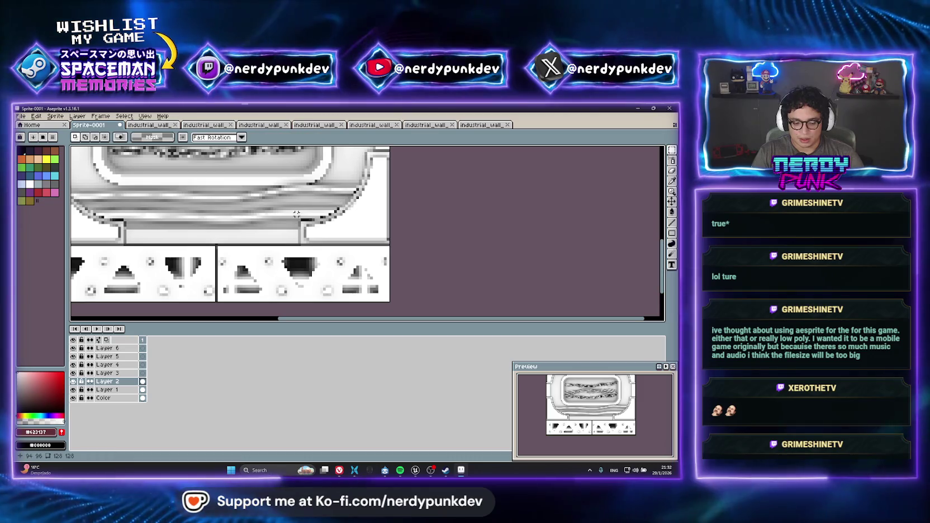
scroll(245, 185, "down", 5)
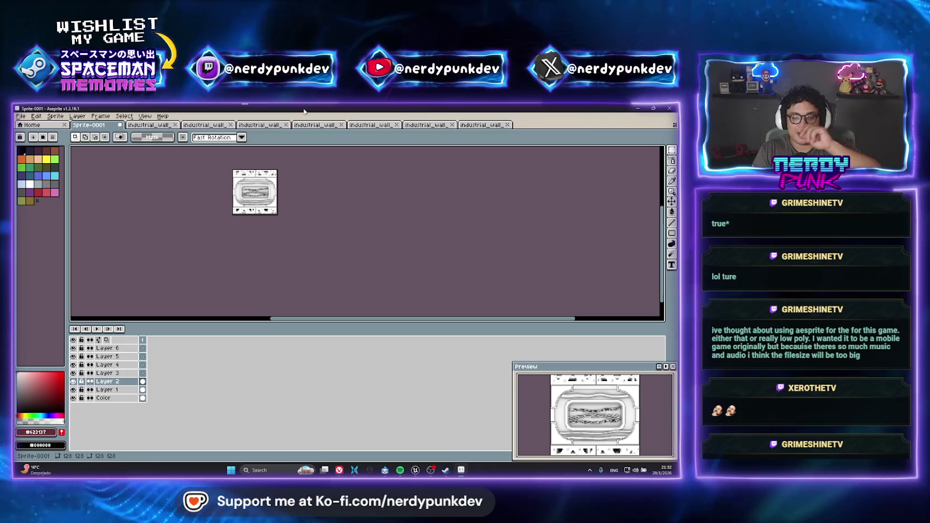
left_click(328, 123)
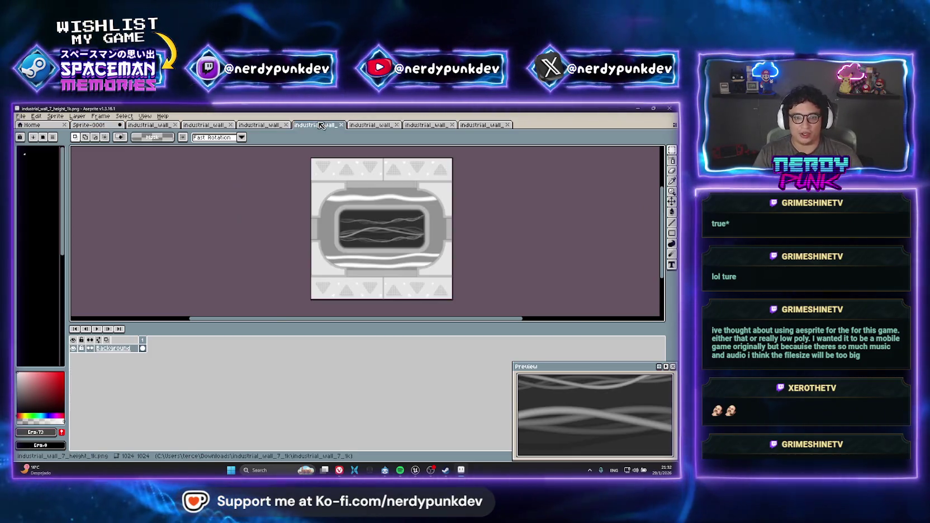
key("ctrl+shift+Tab")
left_click(311, 125)
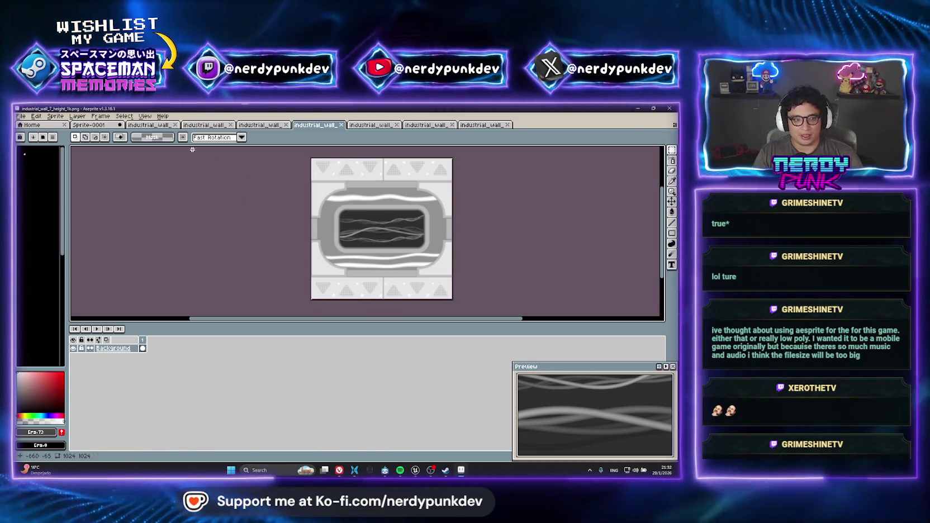
Paste the height texture onto Layer 3 of Sprite-0001 and scale it to about 128 px
left_click(89, 124)
scroll(274, 198, "up", 2)
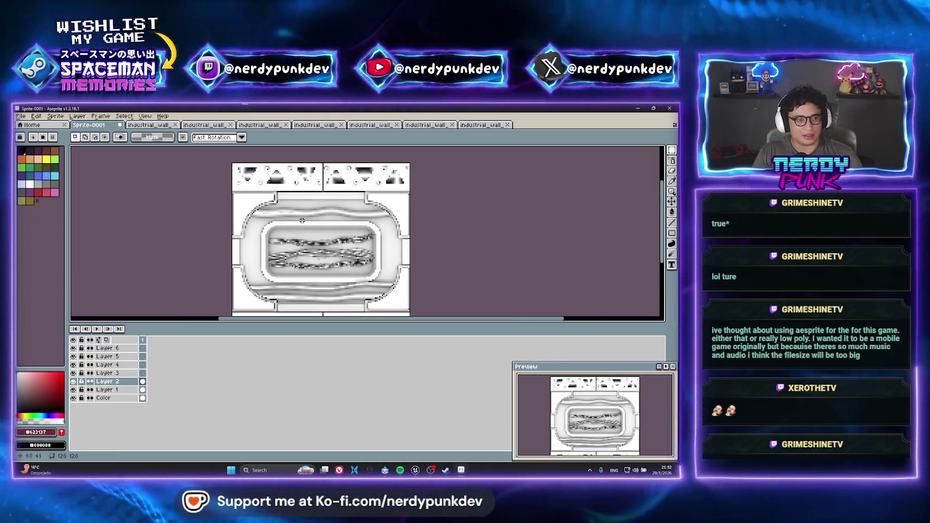
left_click(106, 373)
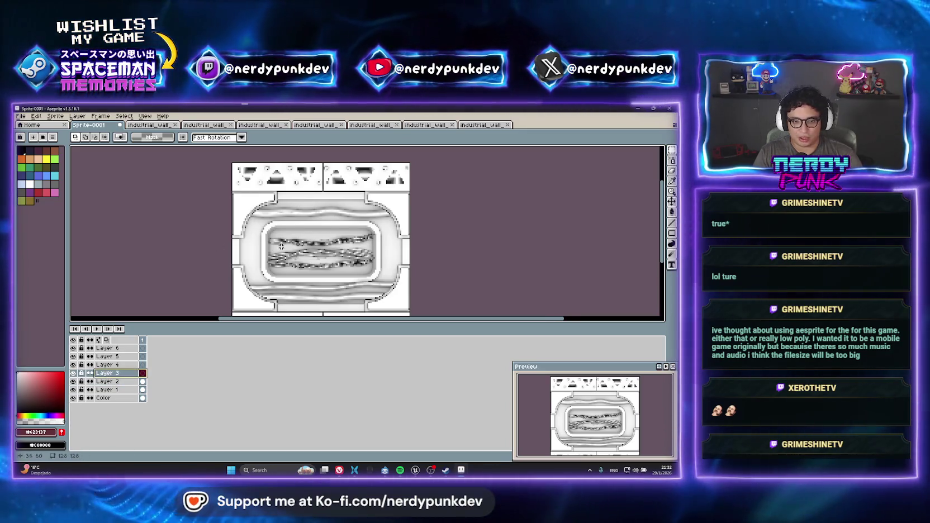
scroll(204, 273, "down", 1)
scroll(296, 244, "up", 1)
scroll(370, 237, "down", 2)
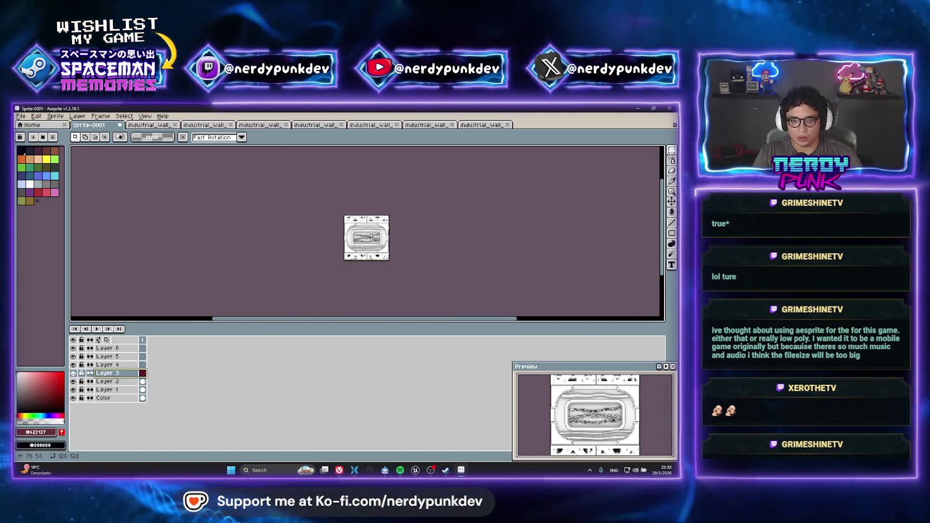
scroll(377, 247, "up", 1)
key("ctrl+v")
scroll(369, 234, "down", 4)
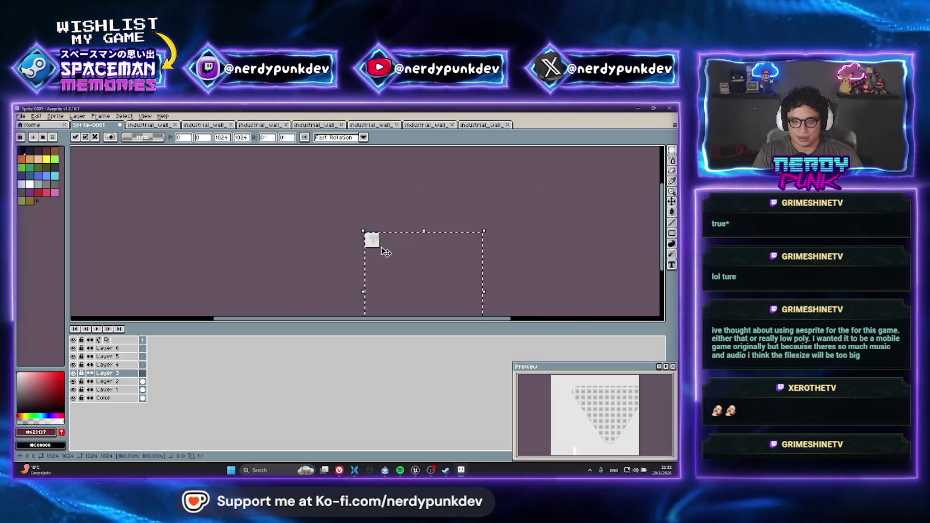
left_click_drag(450, 295, 348, 193)
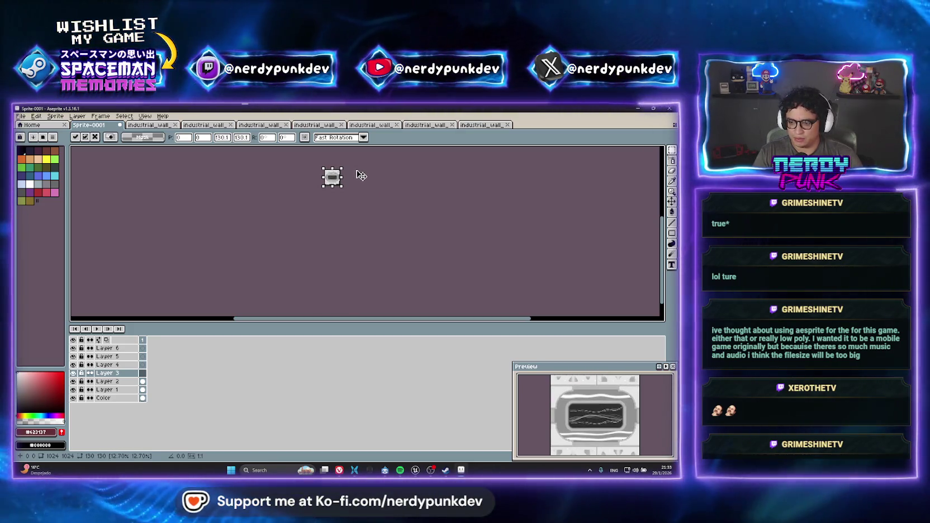
scroll(355, 174, "up", 5)
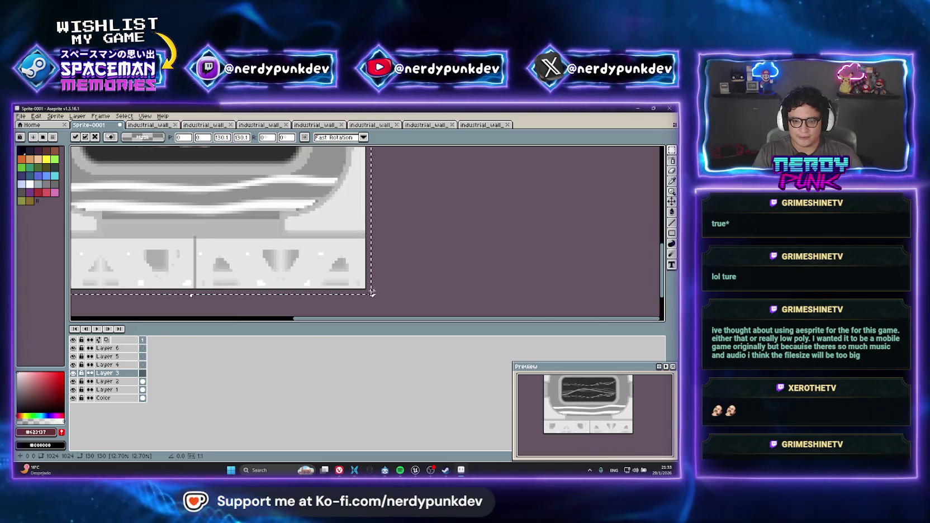
left_click_drag(372, 293, 378, 286)
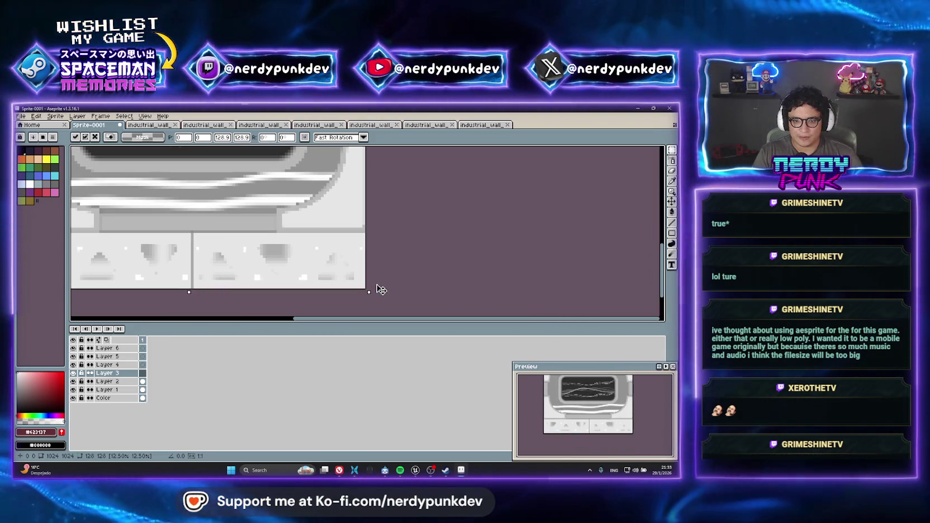
scroll(268, 236, "up", 1)
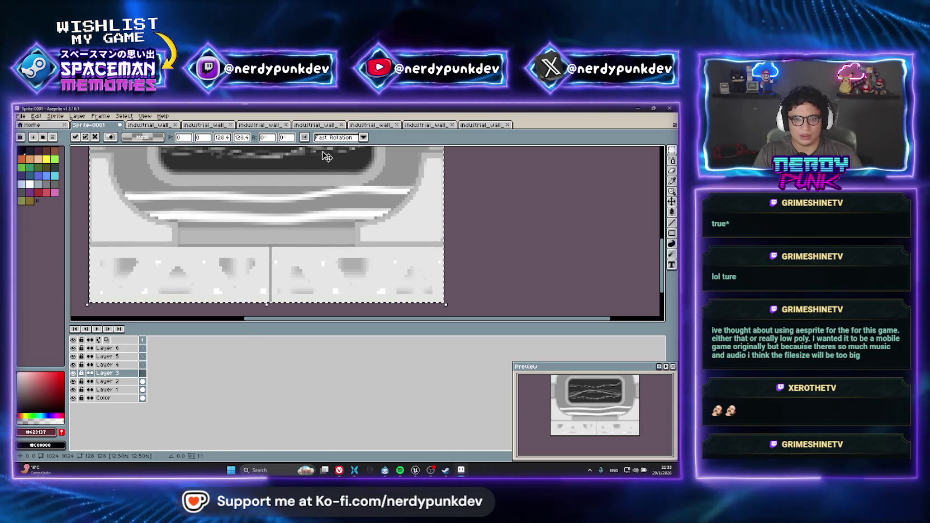
scroll(268, 237, "down", 3)
key("Return")
After glancing at the metallic and height textures, rename Layer 3 of Sprite-0001 to Height
left_click(361, 131)
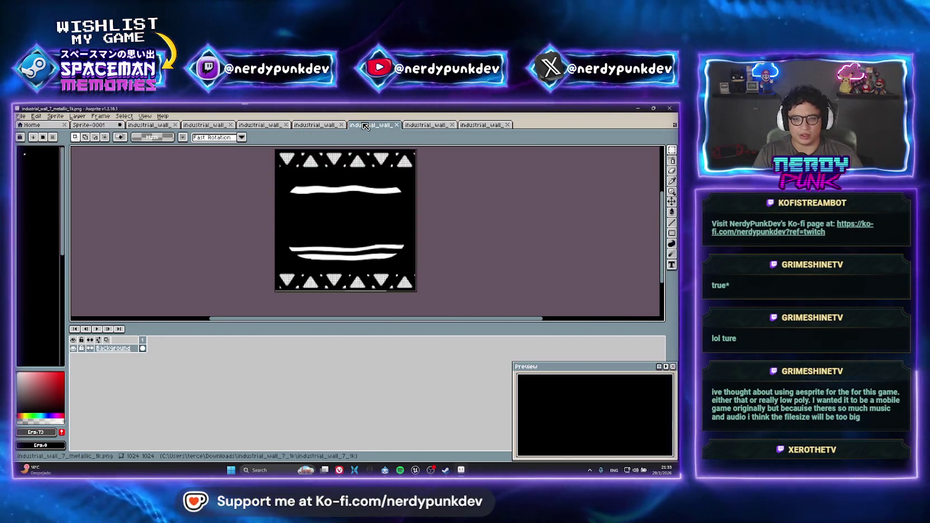
left_click(328, 129)
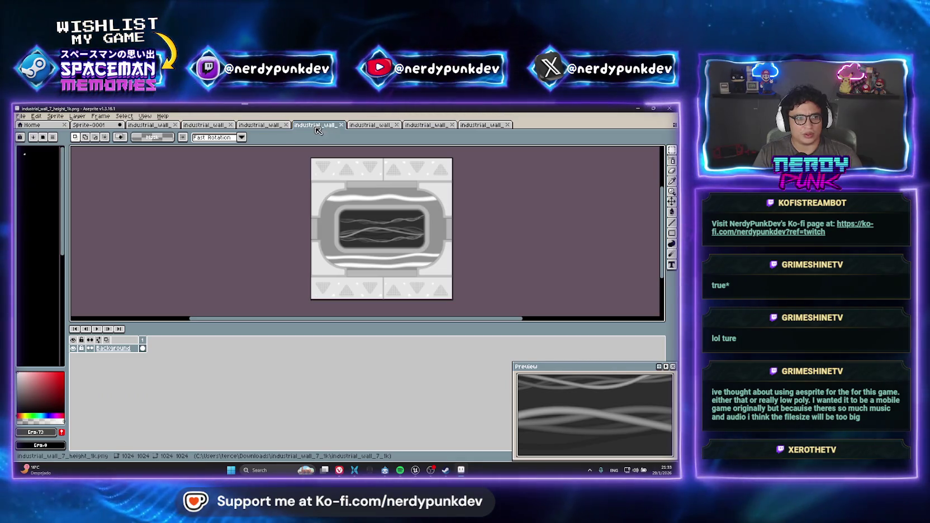
left_click(103, 128)
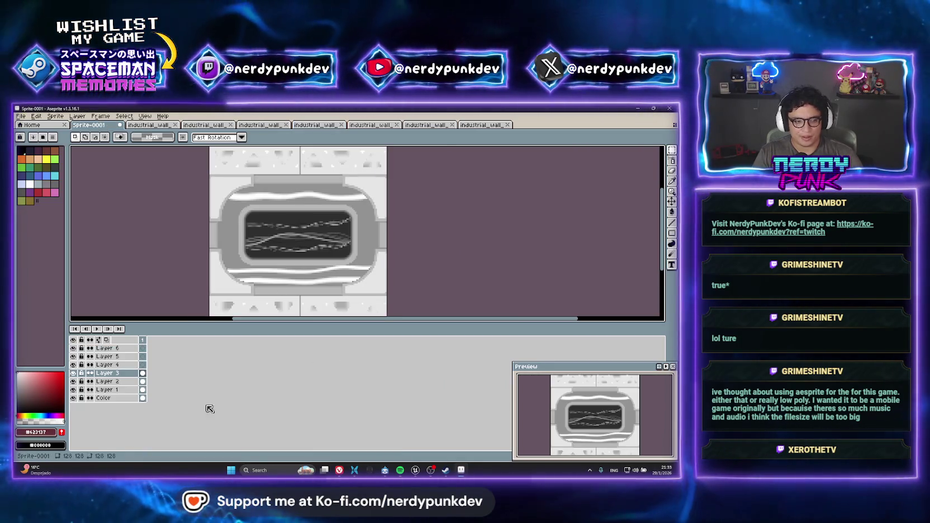
double_click(111, 374)
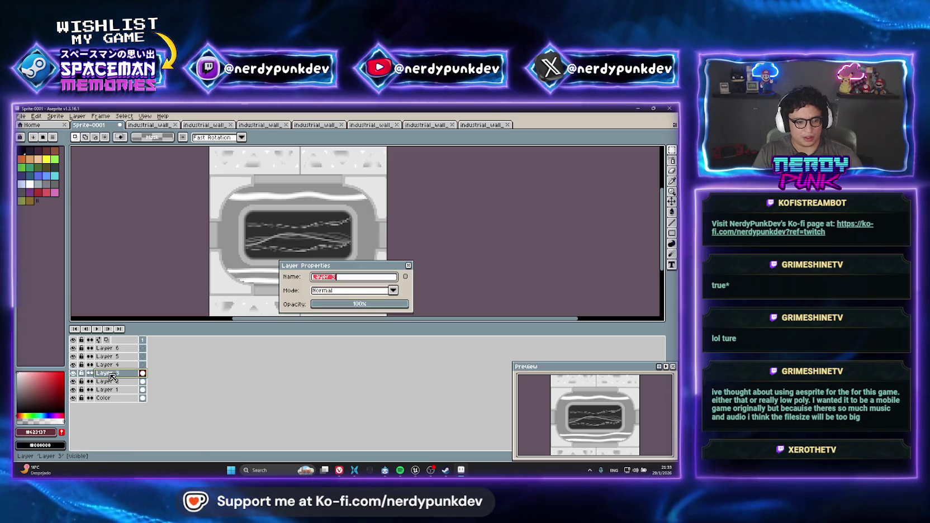
type("Height")
key("Return")
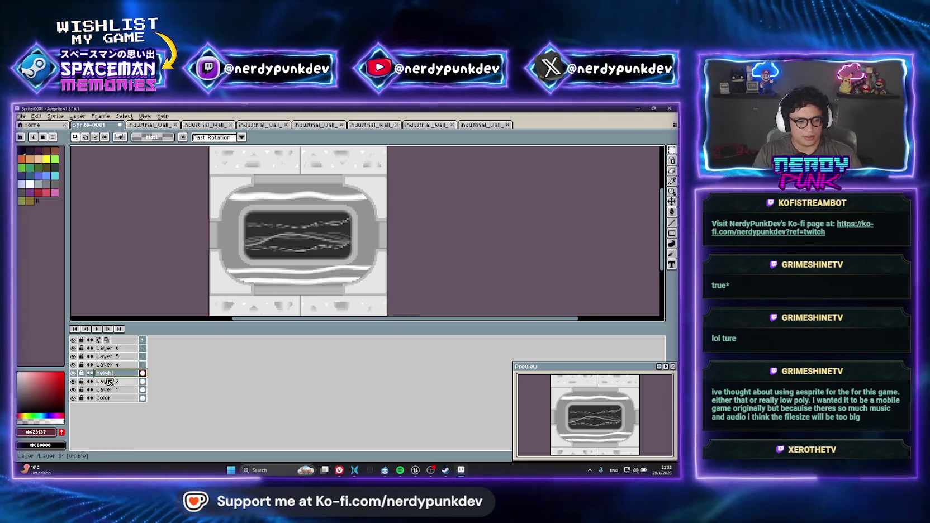
Hide the Height layer and rename Layer 2 to AmbientOcclusion_01
left_click(111, 383)
left_click(72, 373)
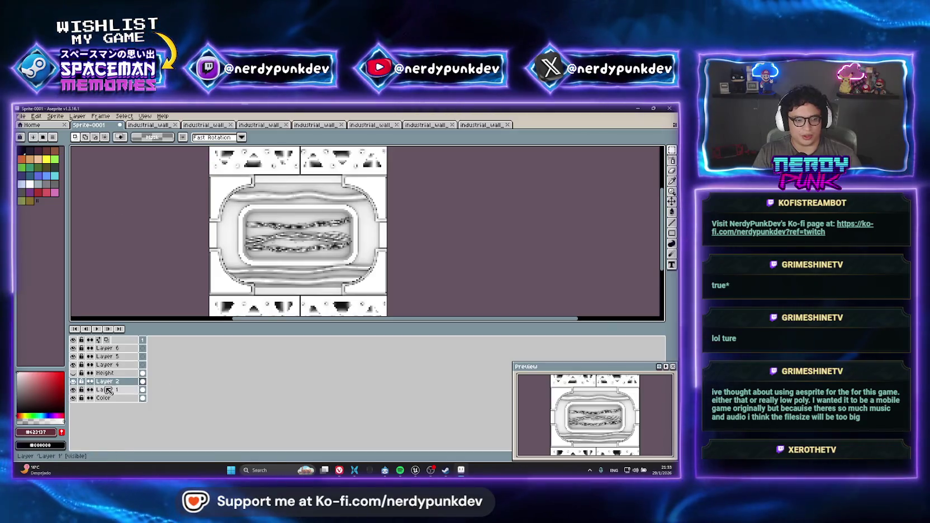
double_click(104, 382)
type("H")
key("BackSpace")
type("Ambien")
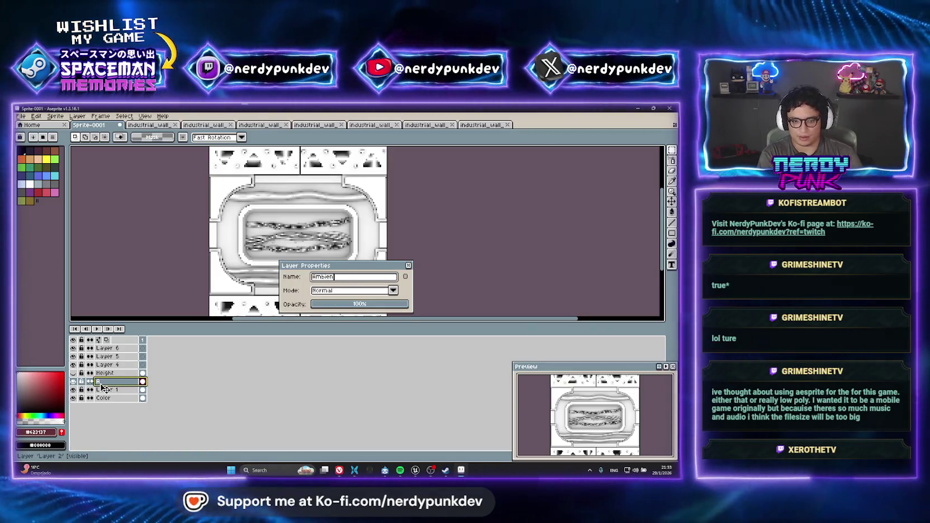
type("tOcclus")
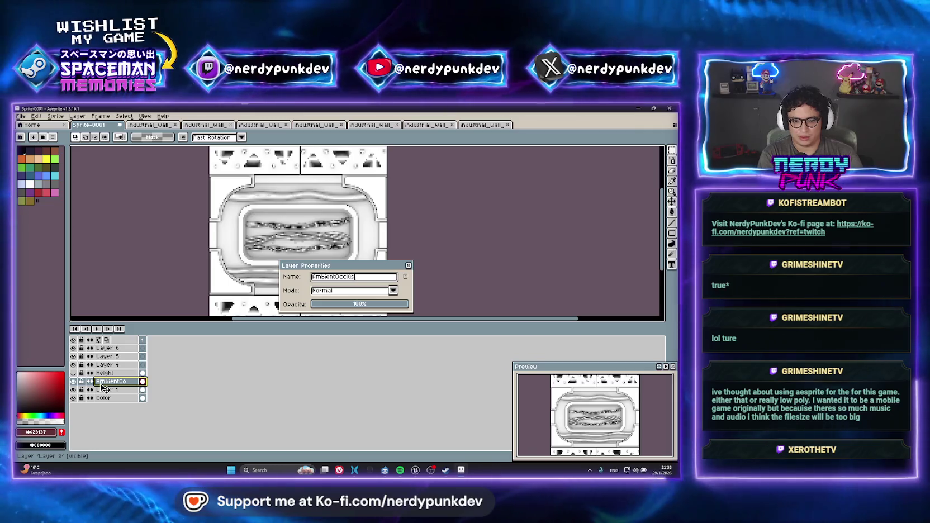
type("ion_012")
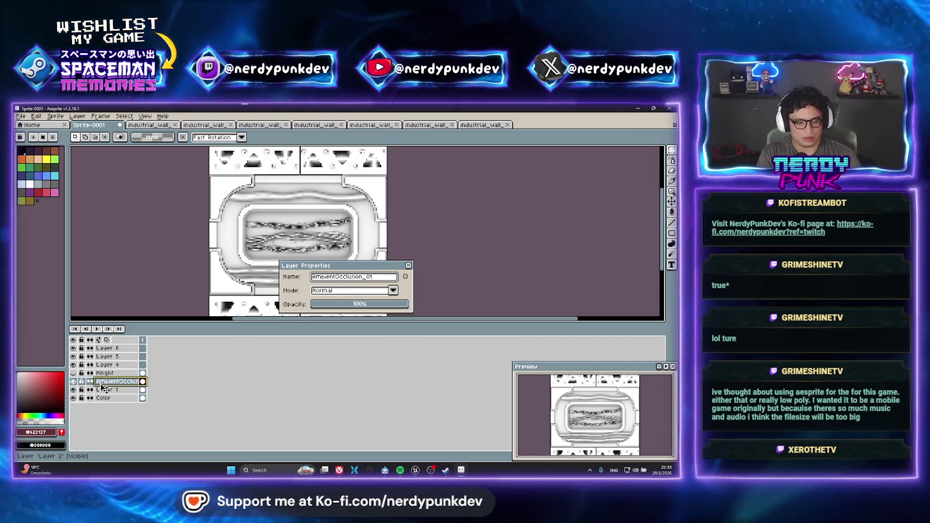
key("Return")
left_click(109, 390)
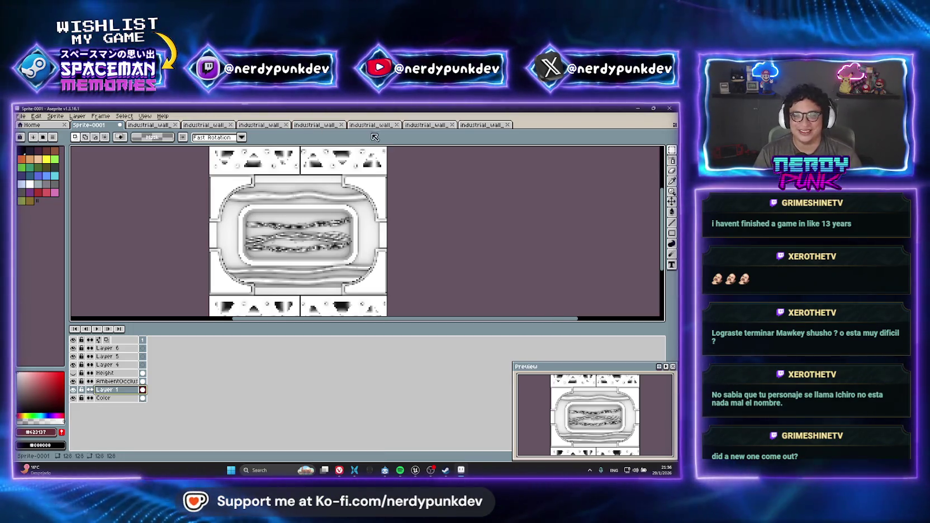
Make the Height layer visible again and select Layer 4
left_click(103, 372)
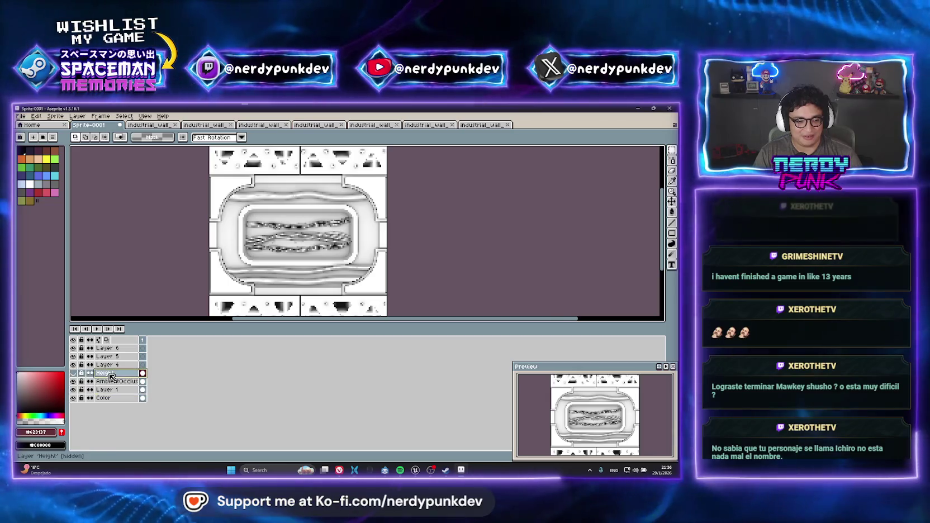
left_click(73, 373)
left_click(119, 364)
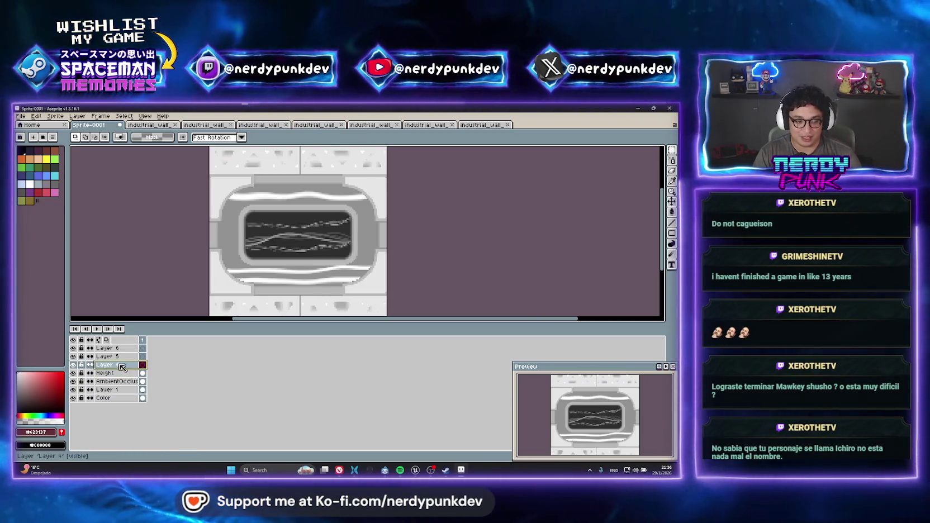
Copy the metallic texture into Layer 4 and scale it down to about 128 px
left_click(372, 125)
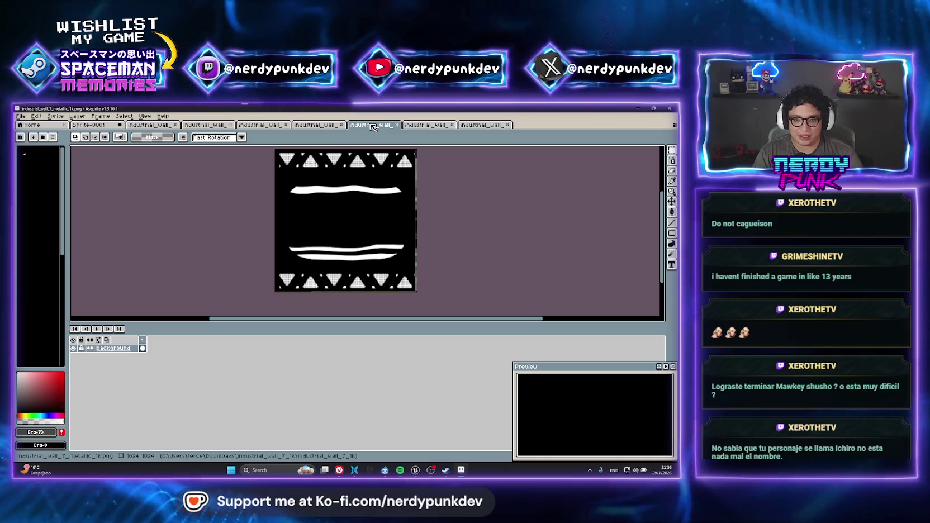
key("ctrl+c")
left_click(90, 125)
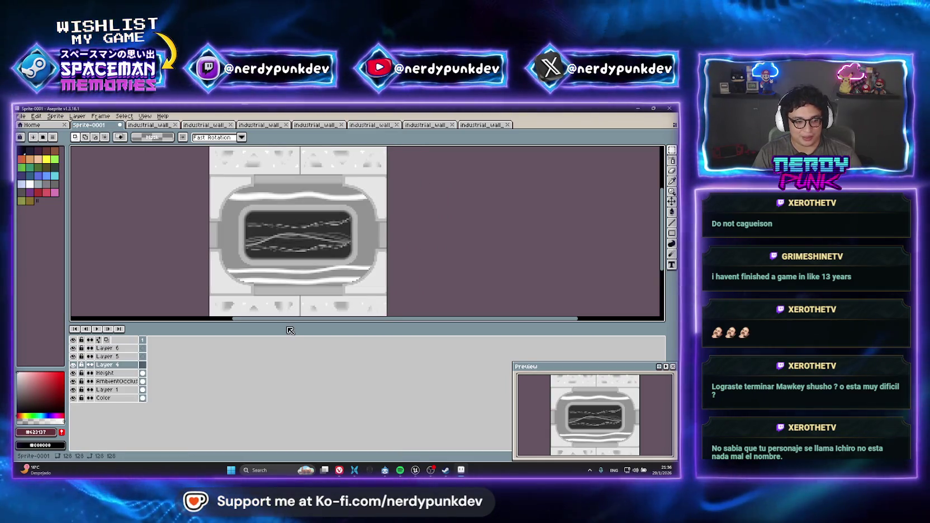
key("ctrl+v")
scroll(309, 239, "down", 3)
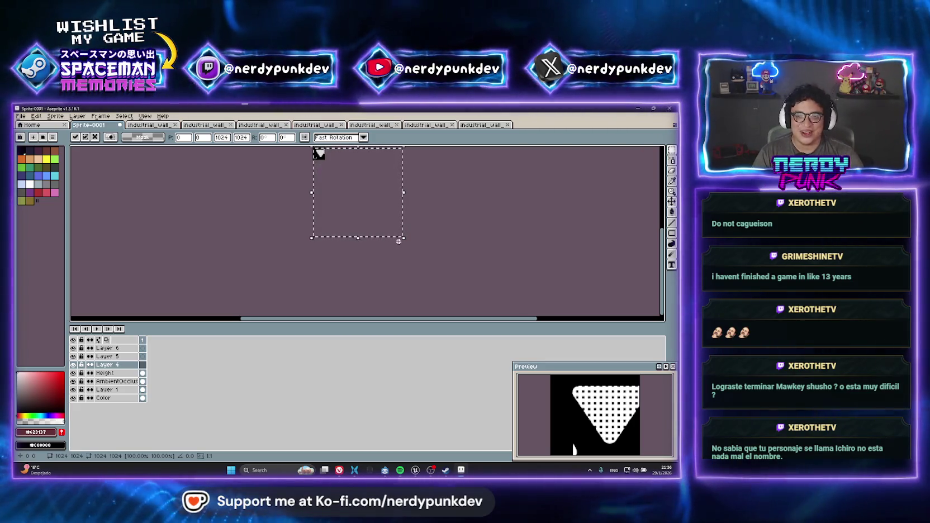
left_click_drag(398, 241, 408, 259)
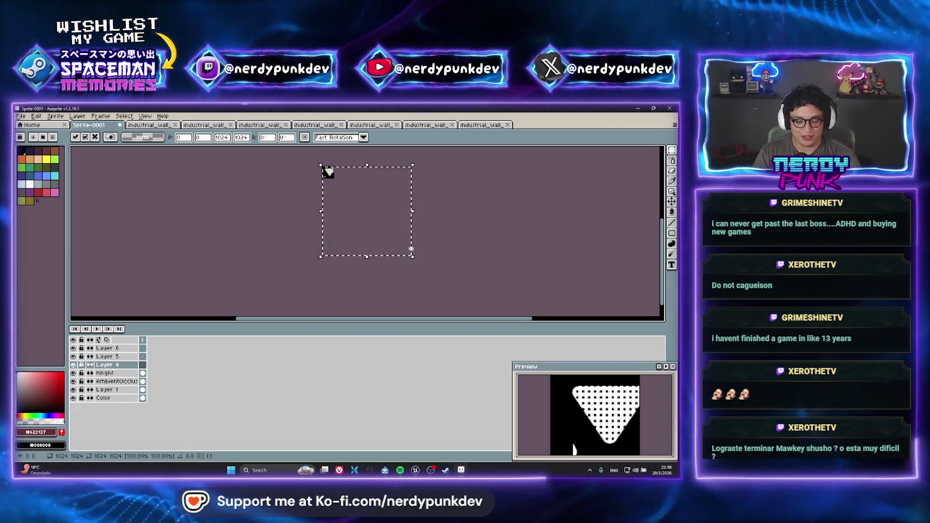
mouse_move(412, 256)
left_mouse_down()
mouse_move(353, 164)
mouse_move(334, 229)
mouse_move(360, 250)
left_mouse_up()
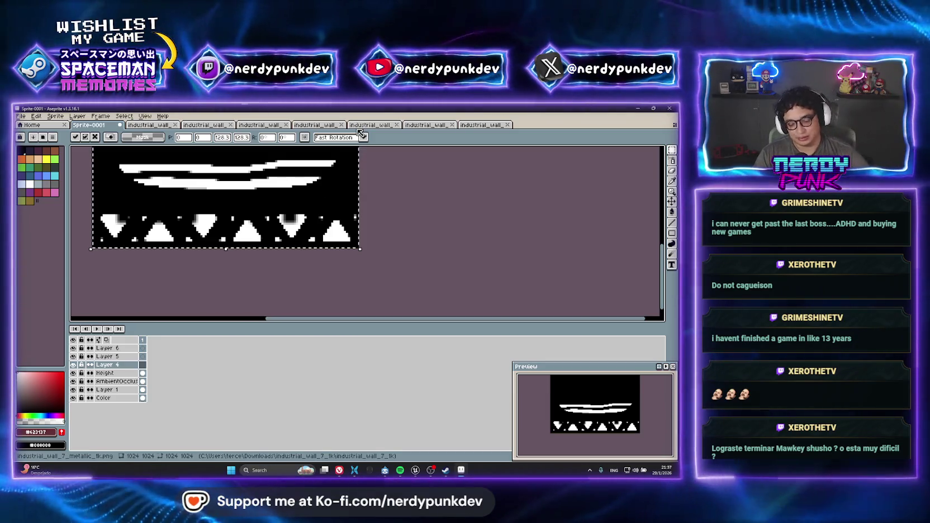
Copy the whole normal map and commit the scaled metallic map in Sprite-0001
left_click(426, 125)
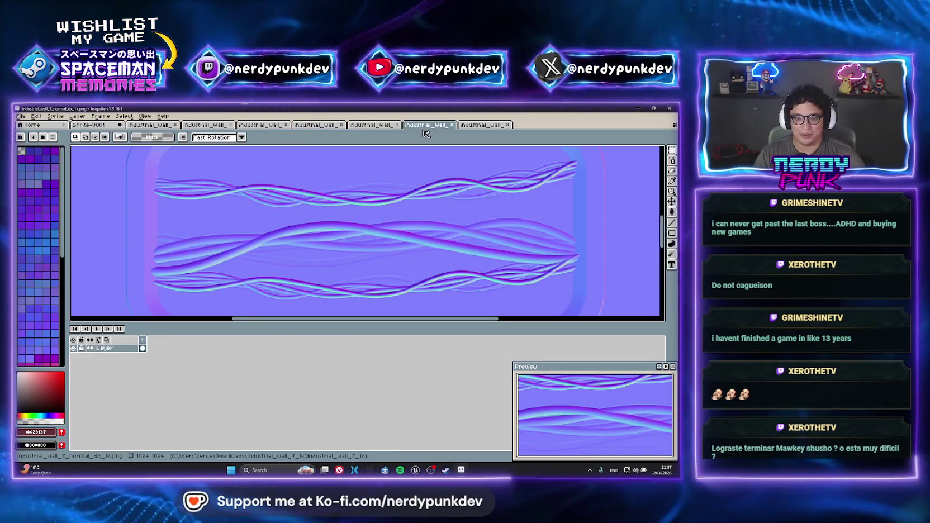
scroll(285, 230, "down", 3)
scroll(285, 230, "down", 2)
key("ctrl+a")
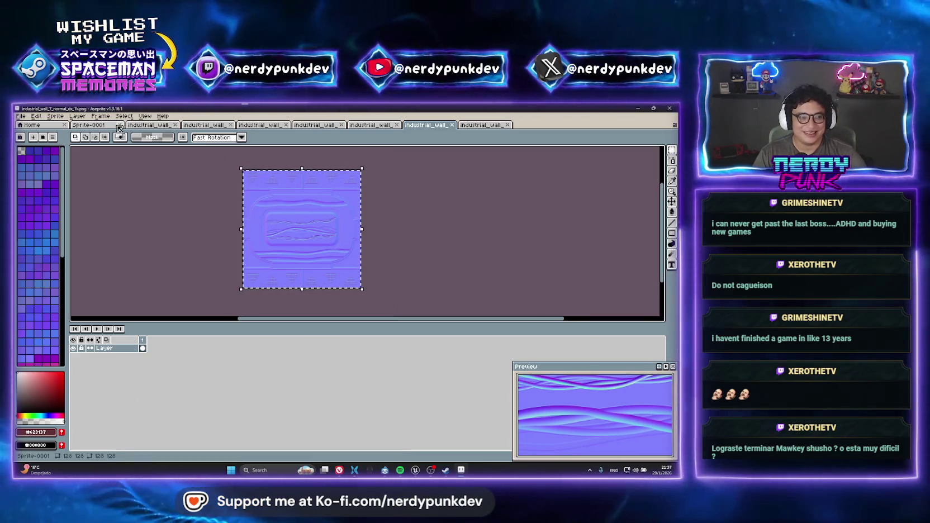
left_click(109, 126)
left_click(143, 364)
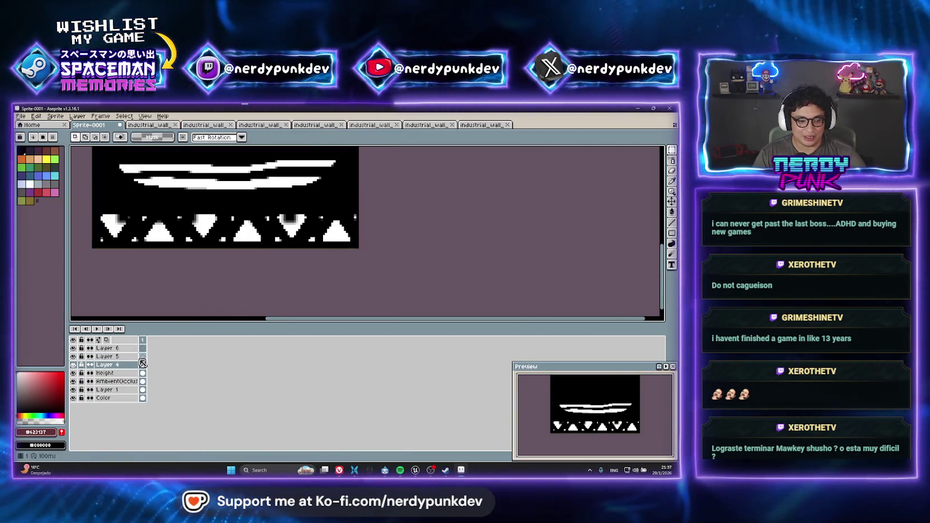
Paste the normal map into Layer 5, move it top-left, and scale it to about 128 px
left_click(125, 356)
scroll(236, 242, "down", 3)
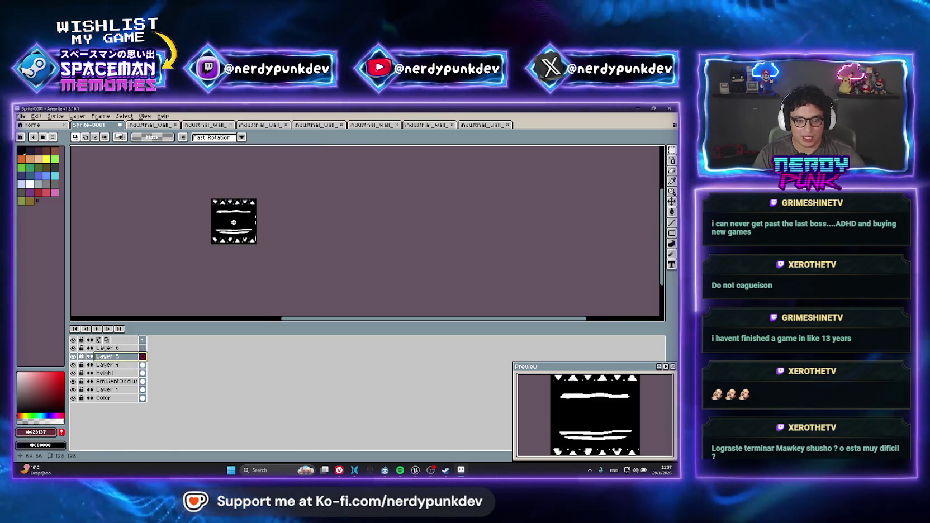
key("ctrl+v")
scroll(326, 259, "down", 2)
left_click_drag(332, 303, 384, 214)
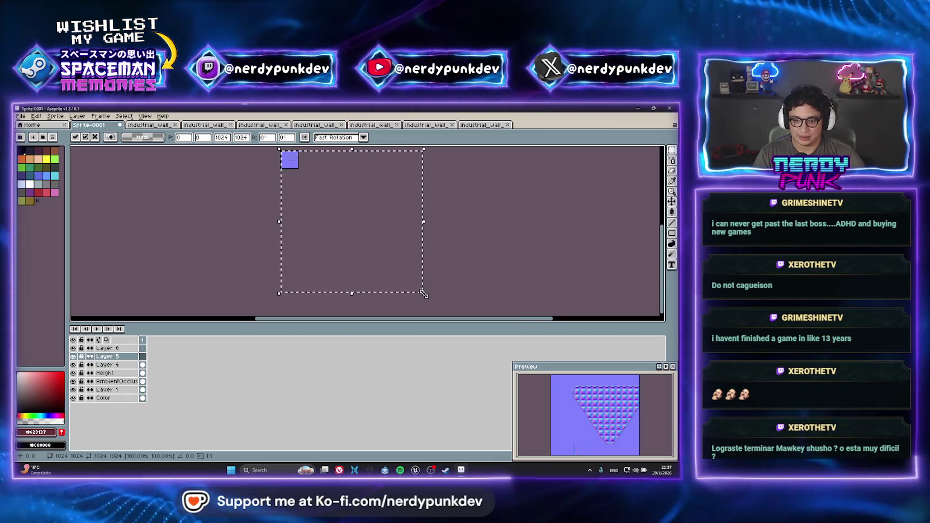
mouse_move(423, 294)
left_mouse_down()
mouse_move(302, 171)
mouse_move(314, 163)
left_mouse_up()
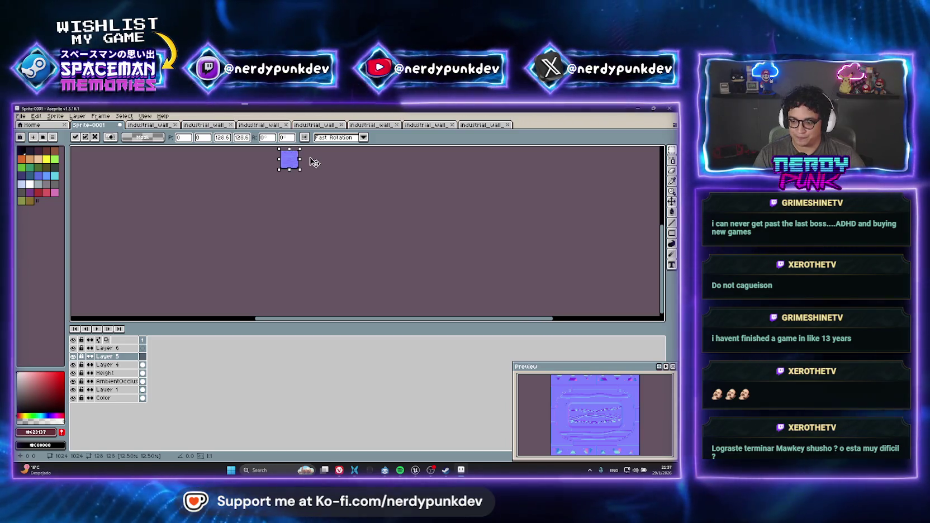
scroll(296, 164, "up", 5)
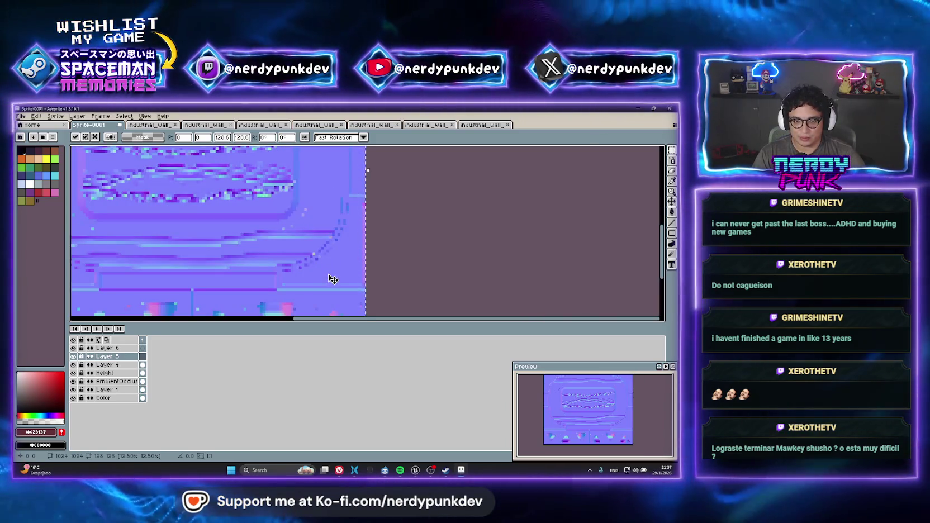
scroll(276, 245, "down", 2)
key("Return")
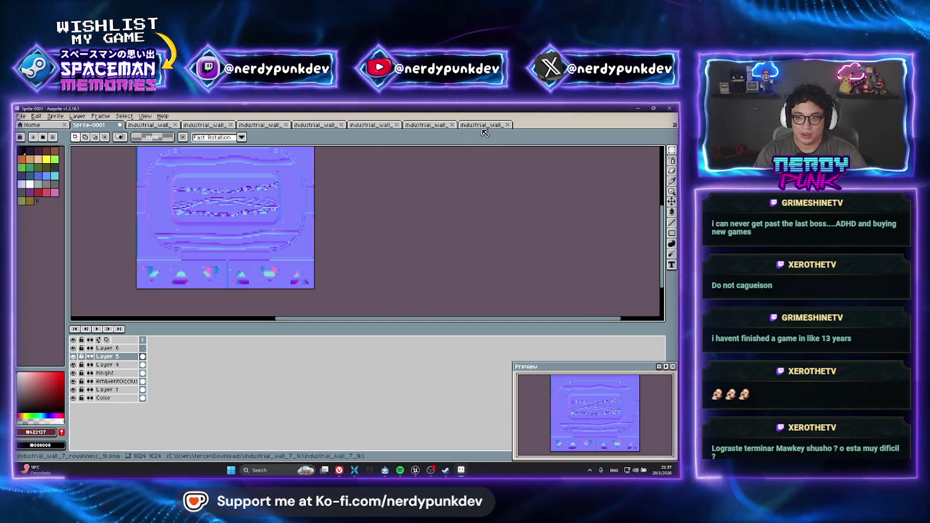
Bring up the roughness map, then check Layer 4 in Sprite-0001 by toggling its visibility
left_click(483, 126)
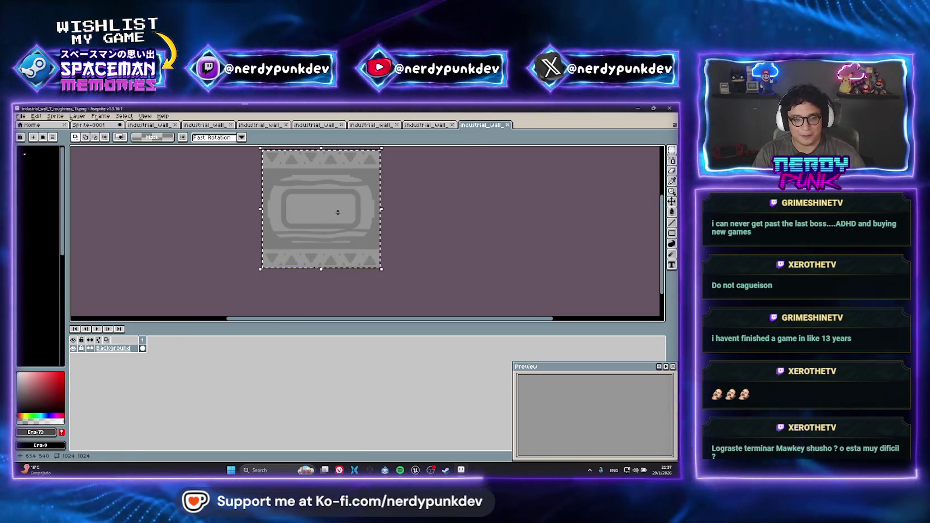
left_click(90, 124)
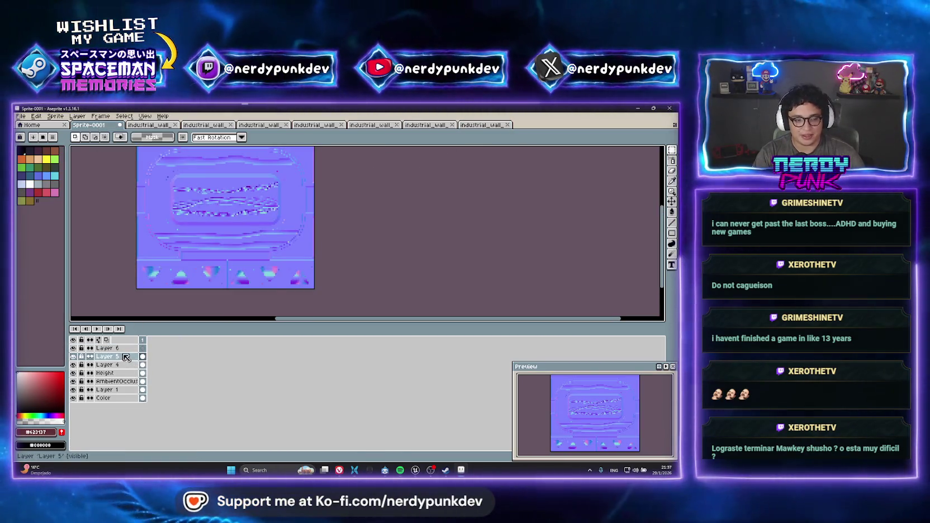
left_click(123, 365)
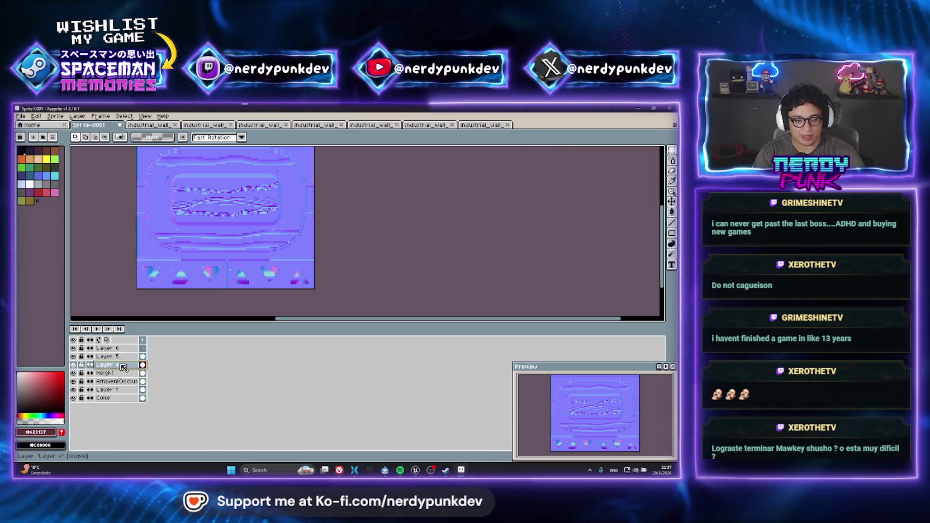
left_click(73, 365)
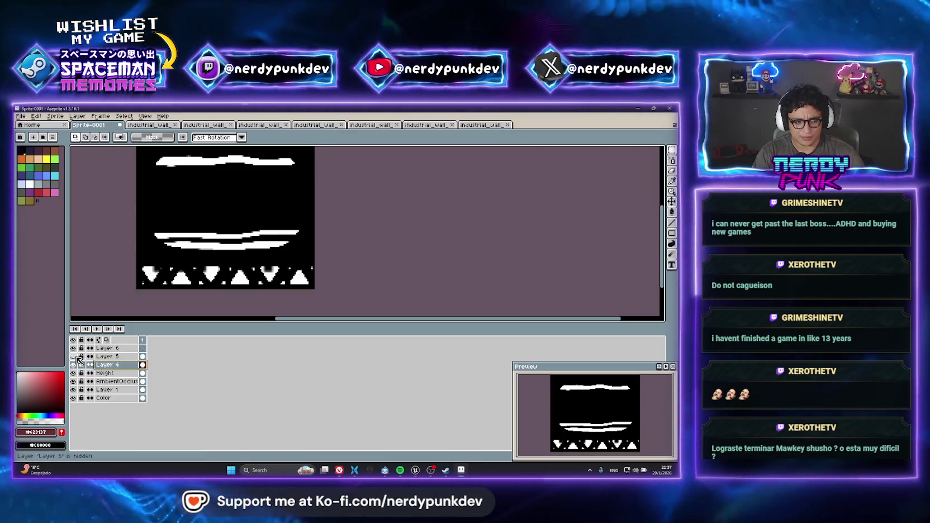
left_click(73, 365)
Paste the roughness map into Layer 6 and scale it down to about 128 px
left_click(119, 349)
key("ctrl+v")
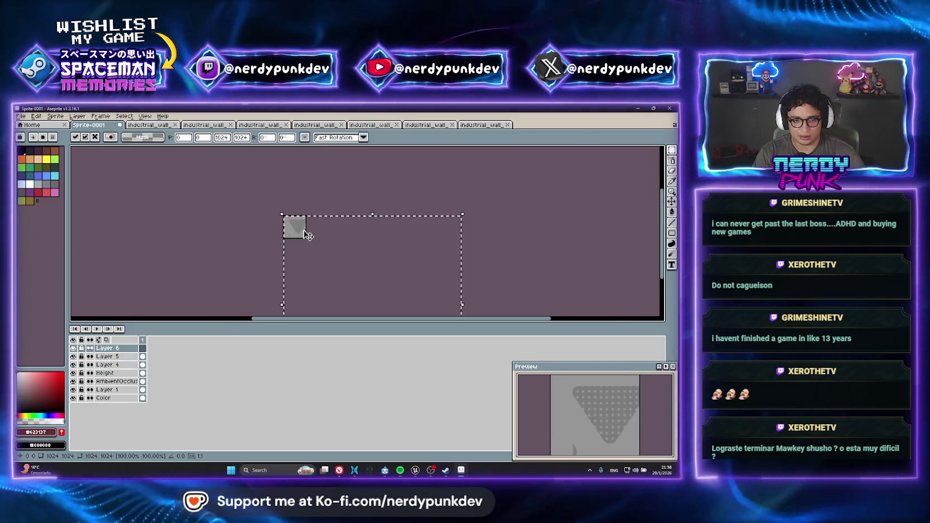
mouse_move(542, 147)
left_mouse_down()
mouse_move(387, 150)
mouse_move(408, 162)
mouse_move(392, 161)
left_mouse_up()
scroll(393, 160, "up", 5)
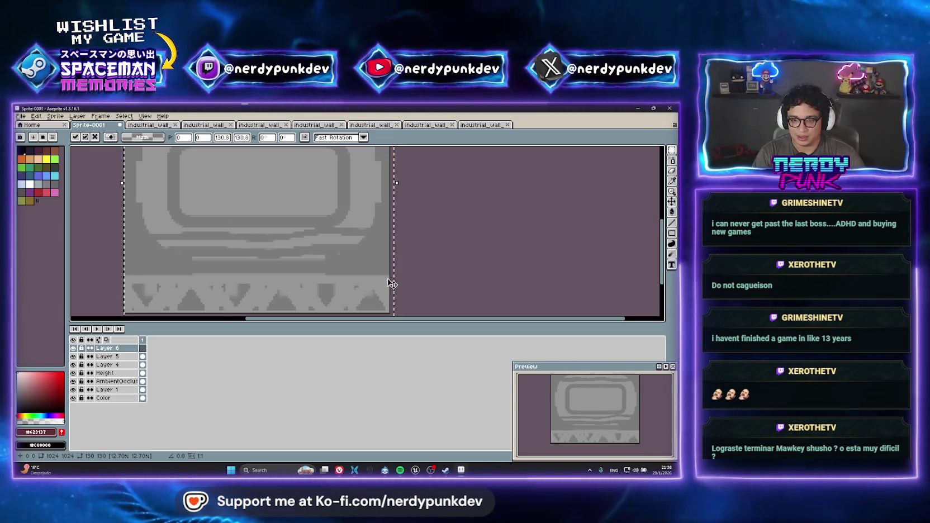
left_click_drag(415, 267, 414, 265)
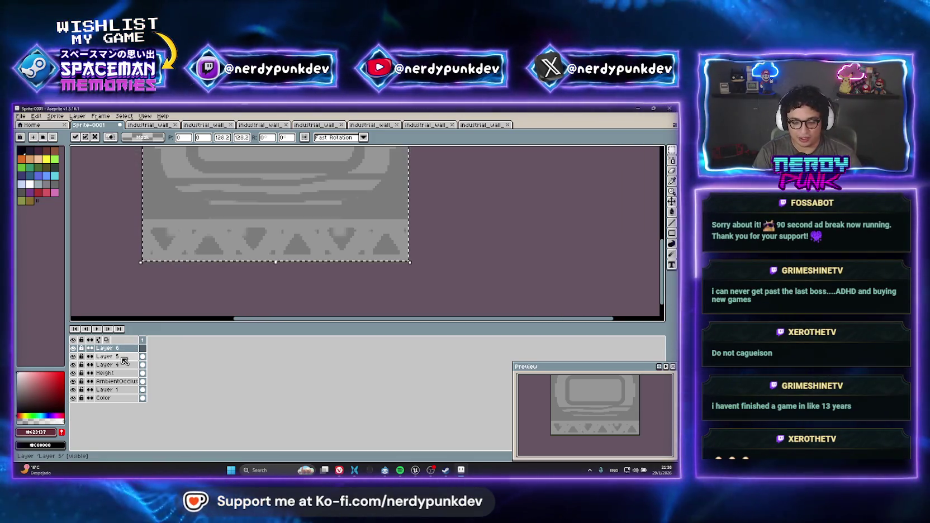
scroll(331, 246, "down", 1)
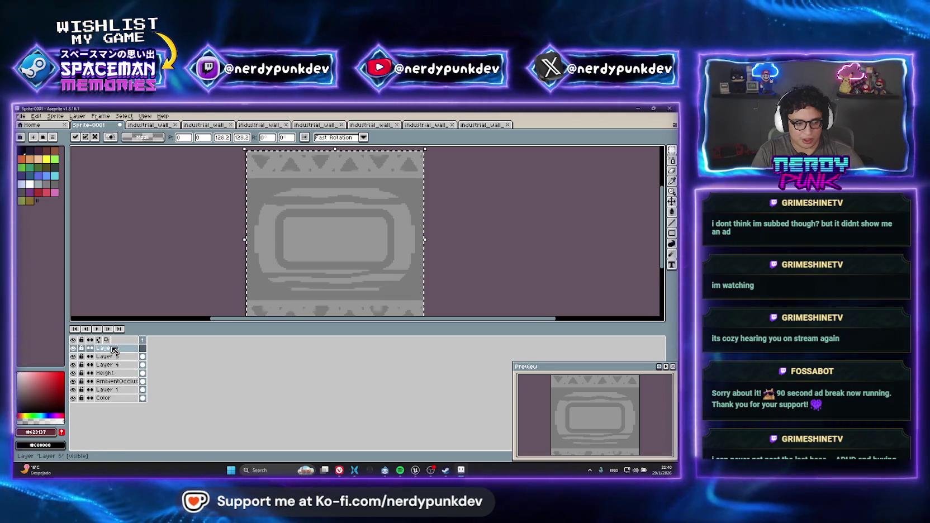
Rename Layer 6 to Roughness
left_click(501, 126)
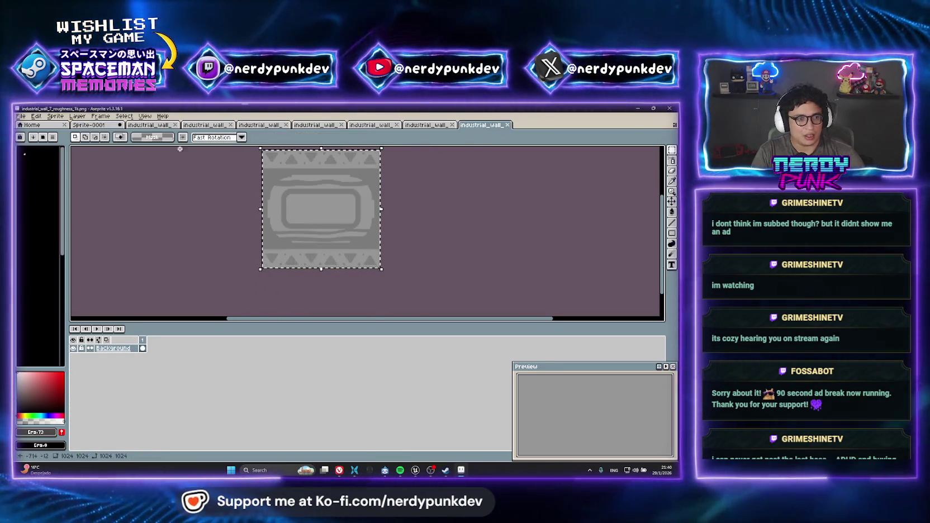
left_click(89, 125)
double_click(117, 349)
type("Roughness")
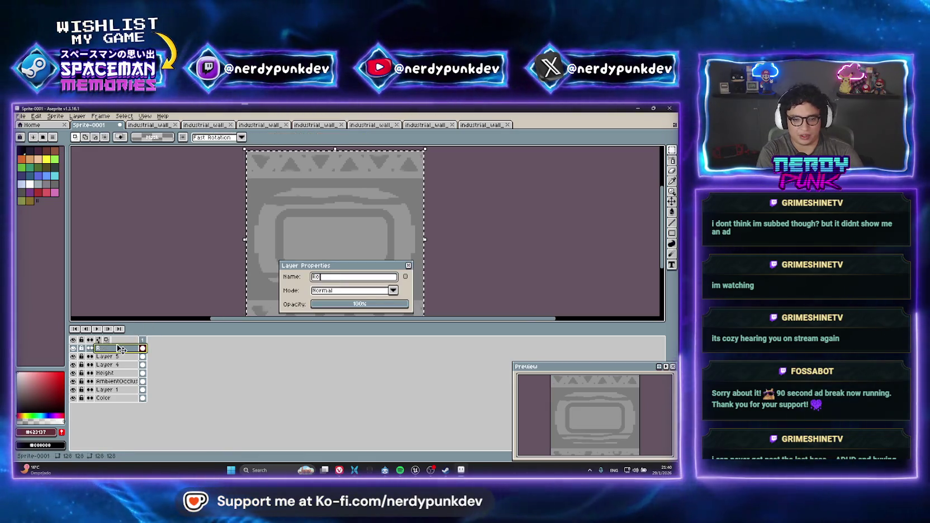
key("Return")
Hide the Roughness layer and rename Layer 5 to Normal
left_click(109, 356)
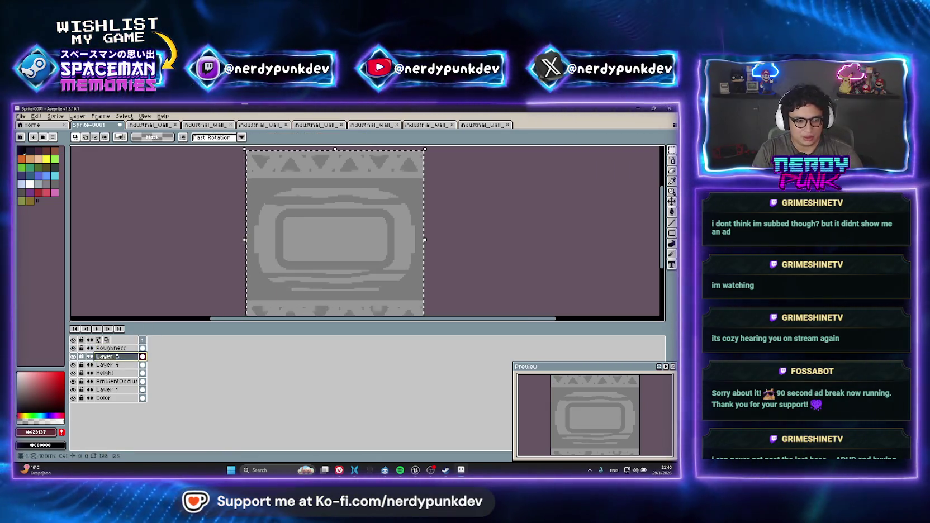
left_click(442, 126)
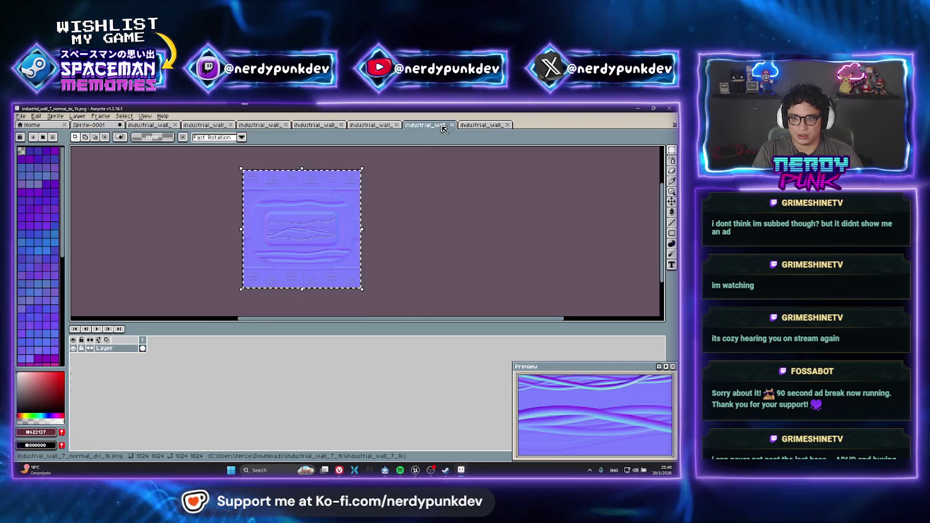
left_click(89, 124)
left_click(73, 347)
double_click(106, 357)
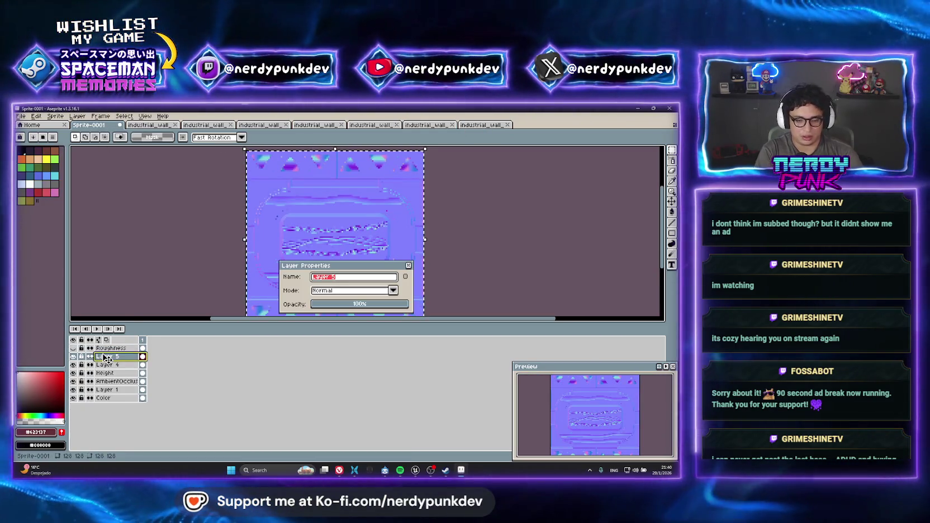
type("Normal")
key("Return")
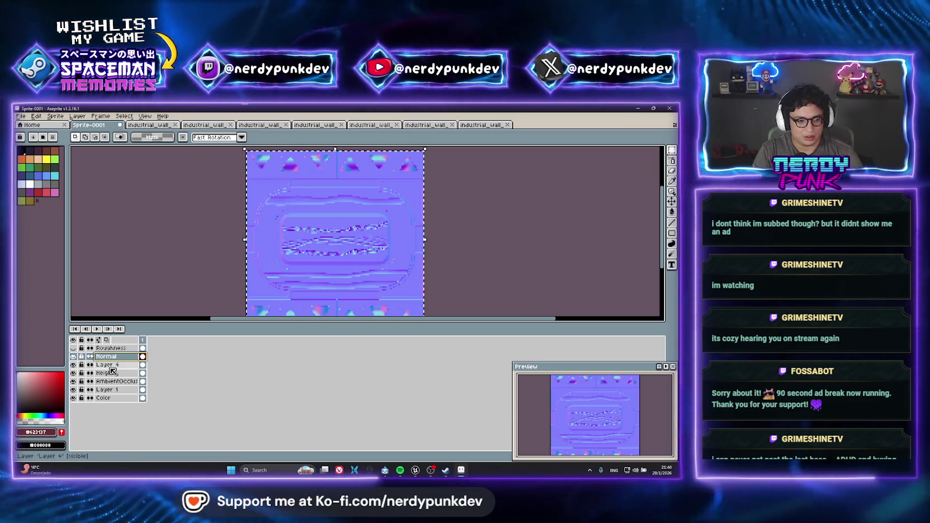
Hide the Normal layer and rename Layer 4 to Metallic
double_click(106, 365)
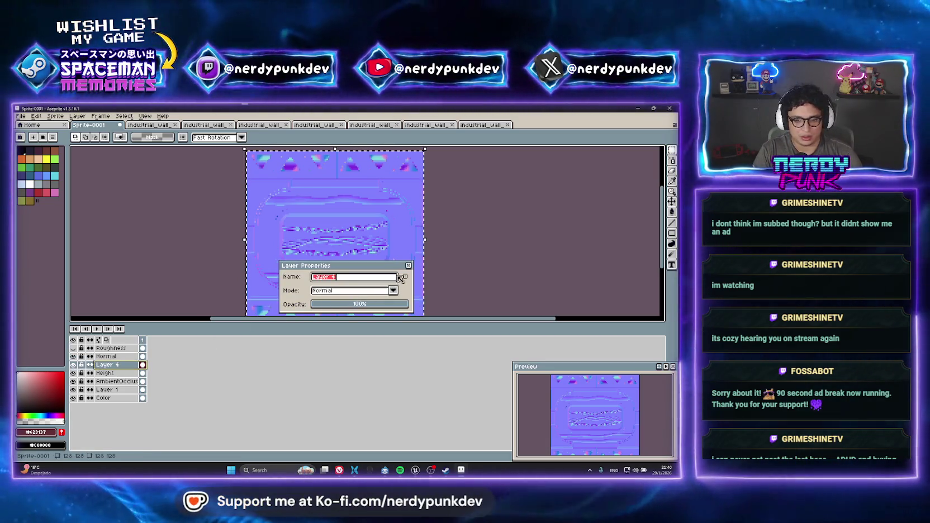
key("Escape")
left_click(73, 357)
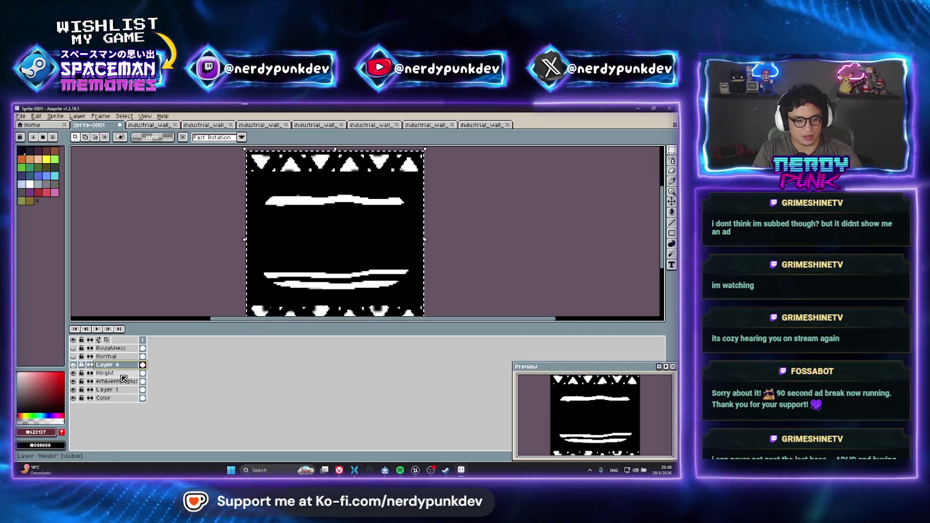
left_click(402, 125)
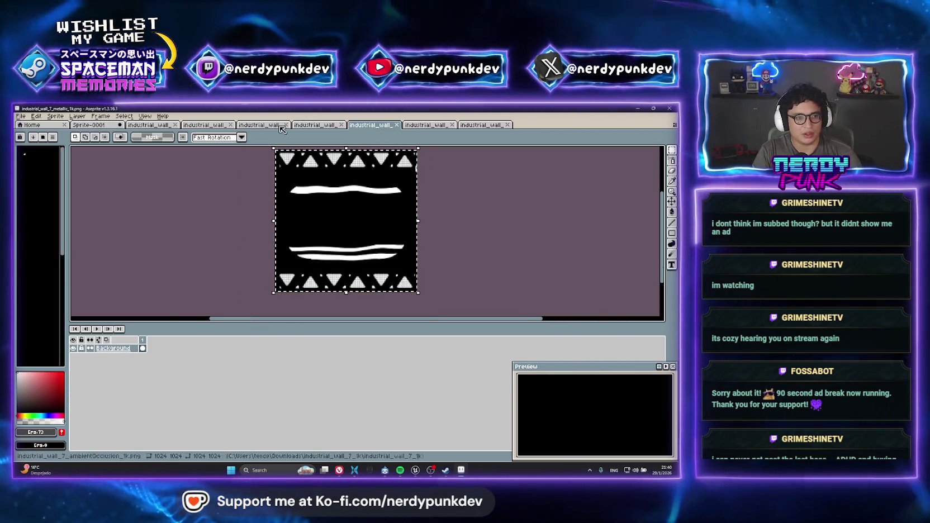
left_click(90, 125)
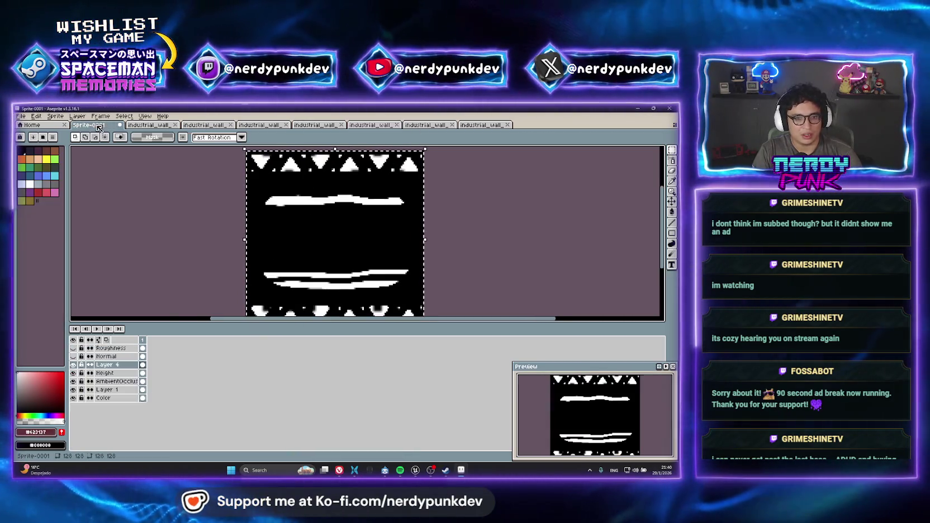
double_click(113, 365)
type("lic")
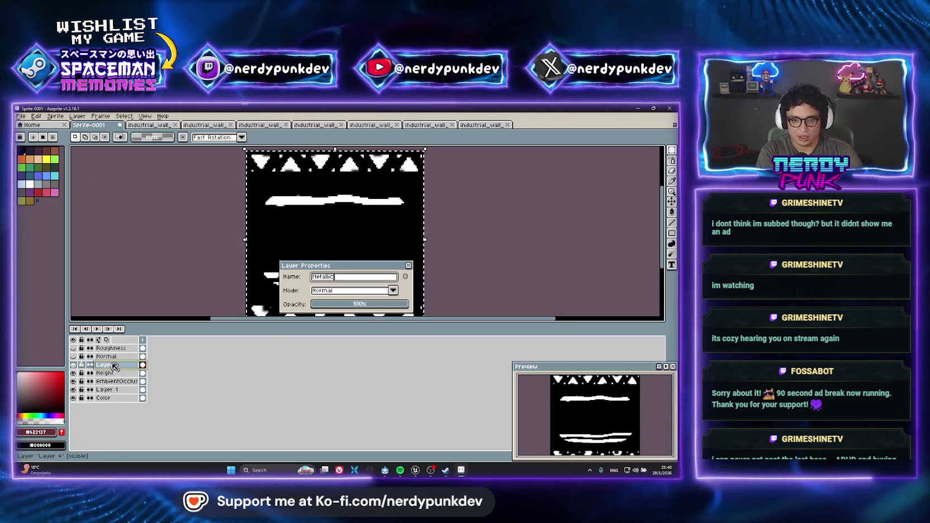
key("Return")
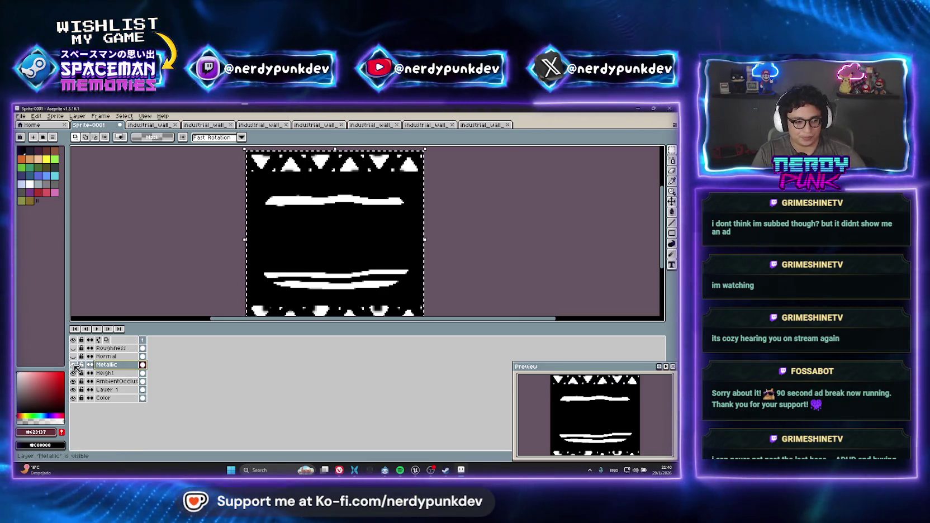
Compare the maps, hide Metallic, Height and AmbientOcclusion, and delete Layer 1
left_click(73, 365)
left_click(73, 365)
left_click(73, 365)
left_click(73, 365)
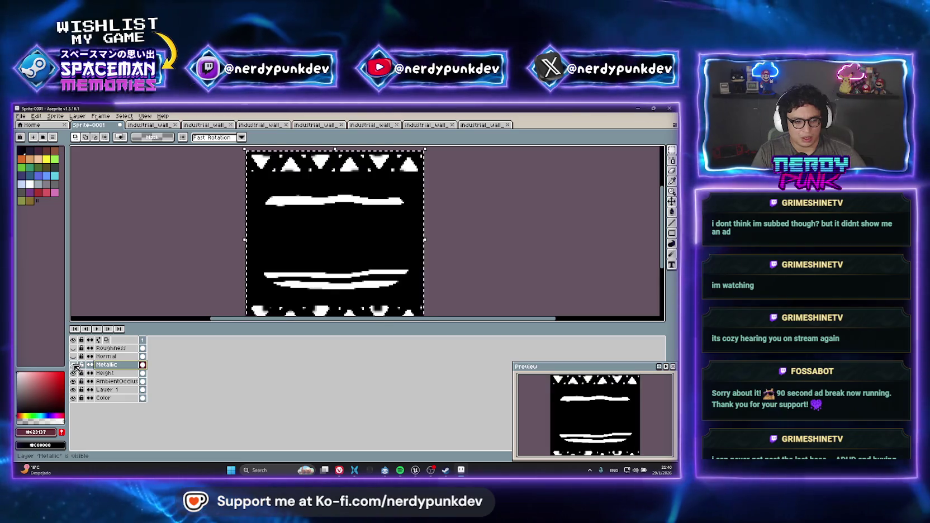
left_click(81, 390)
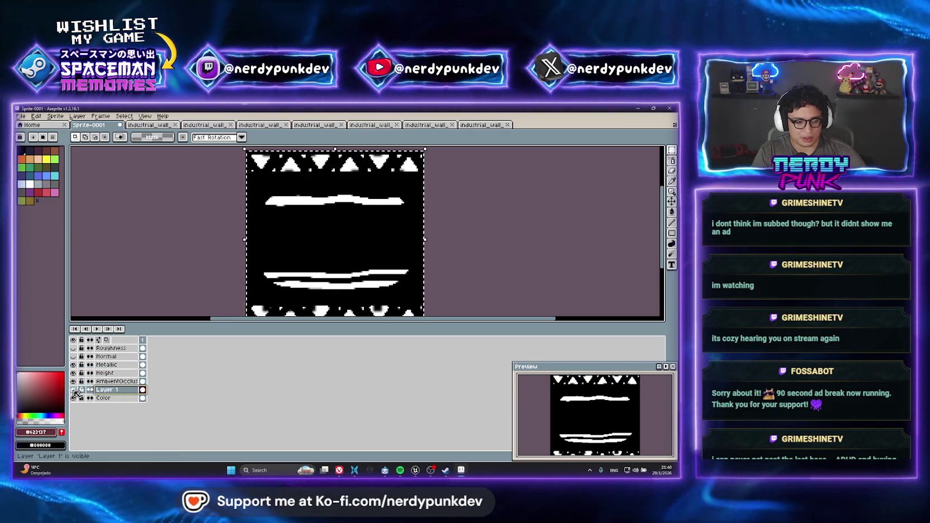
left_click_drag(77, 366, 78, 384)
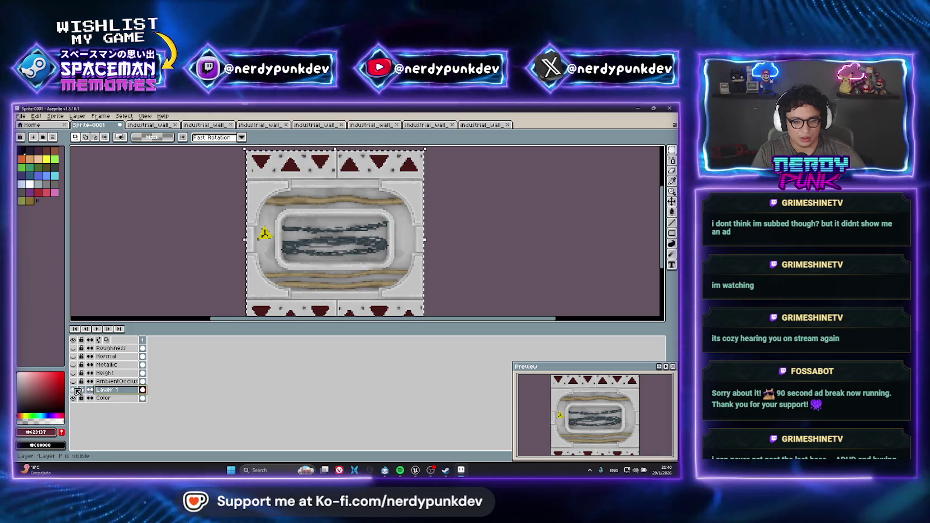
left_click(77, 391)
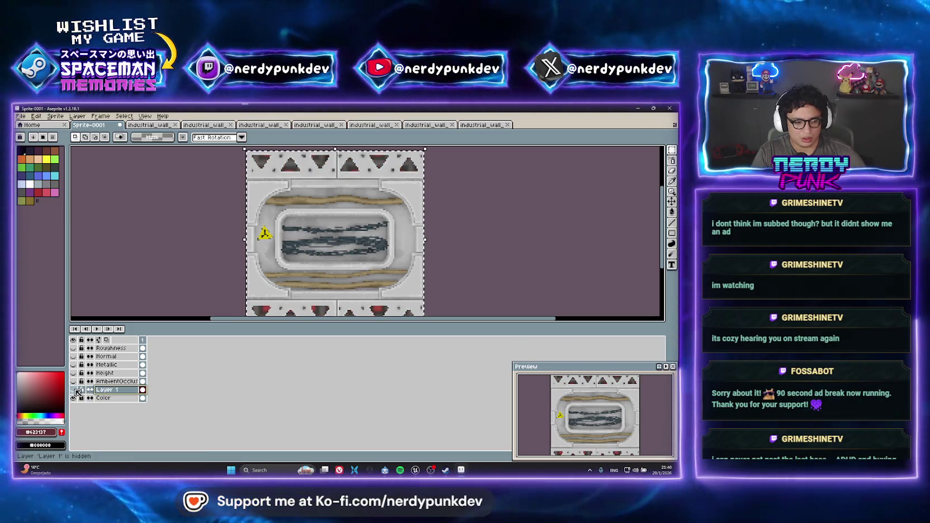
left_click(77, 391)
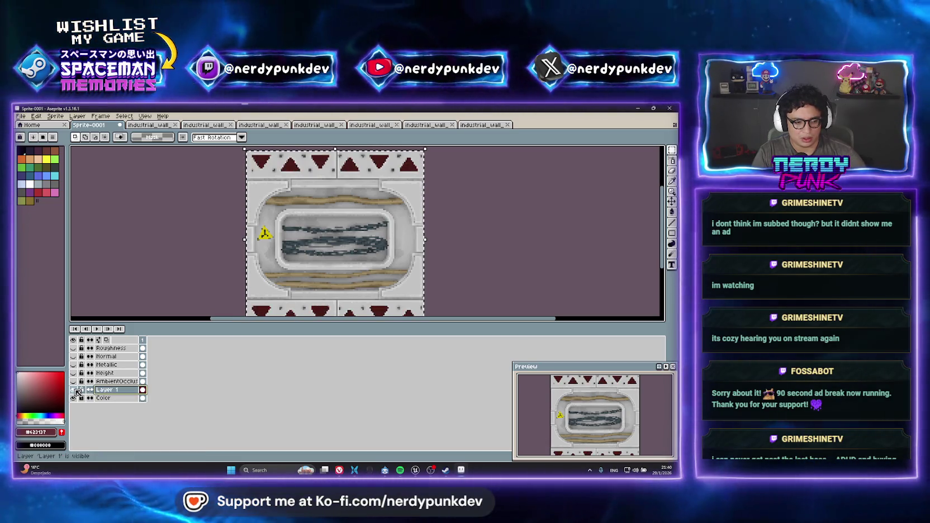
right_click(113, 390)
left_click(138, 412)
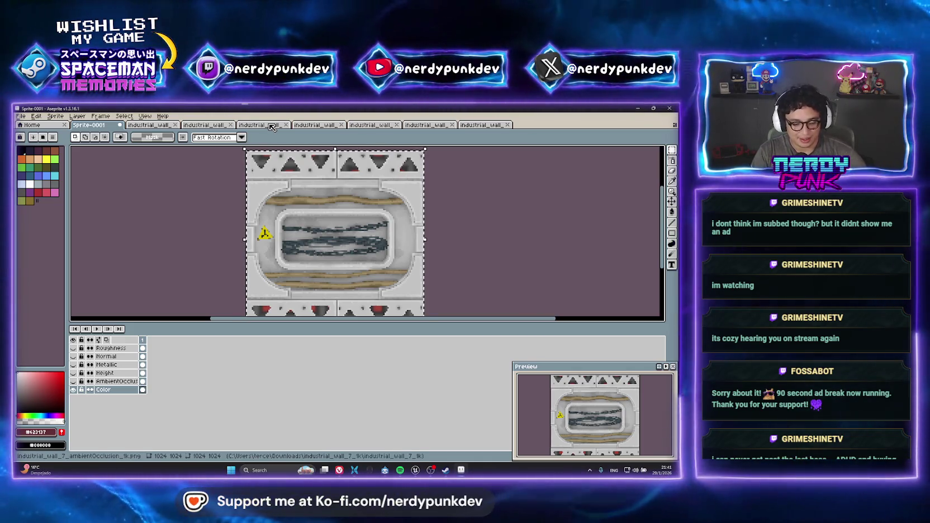
Show the AmbientOcclusion, Height, Metallic, Normal and Roughness layers in Sprite-0001
left_click(271, 127)
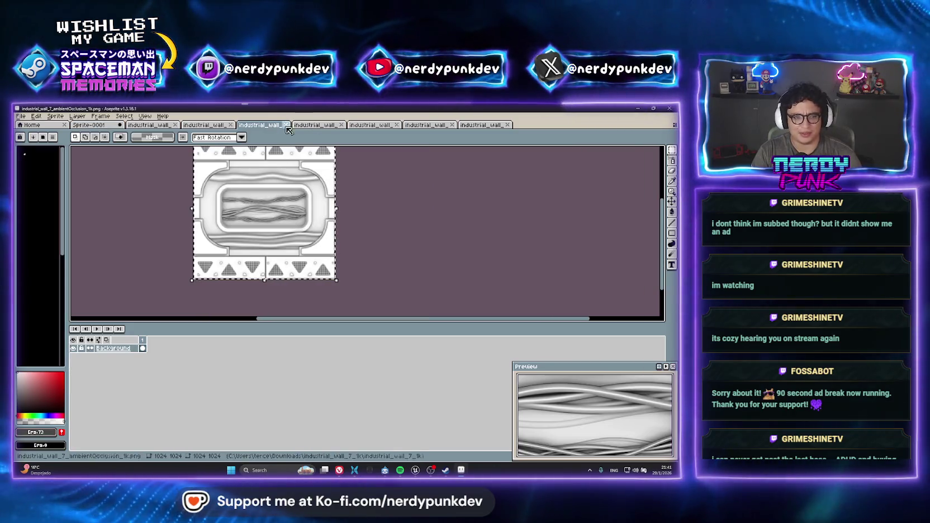
left_click(103, 131)
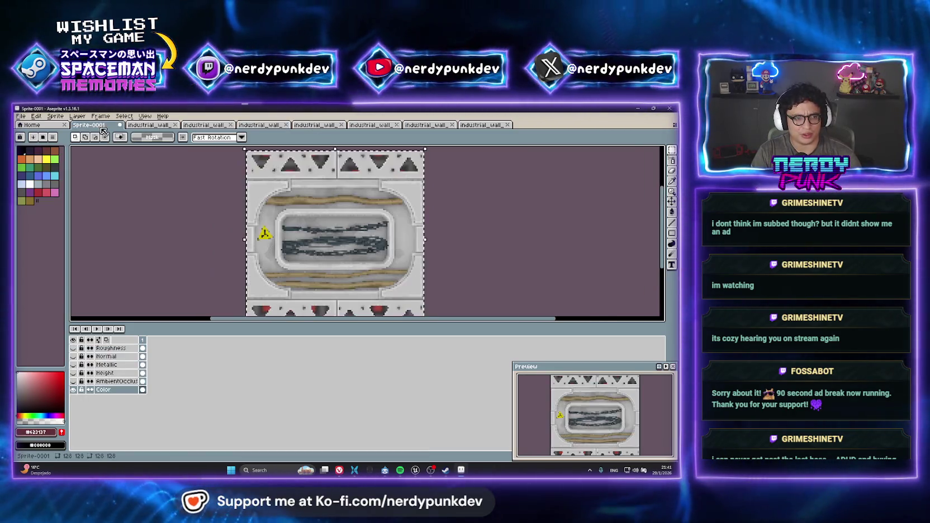
left_click(73, 381)
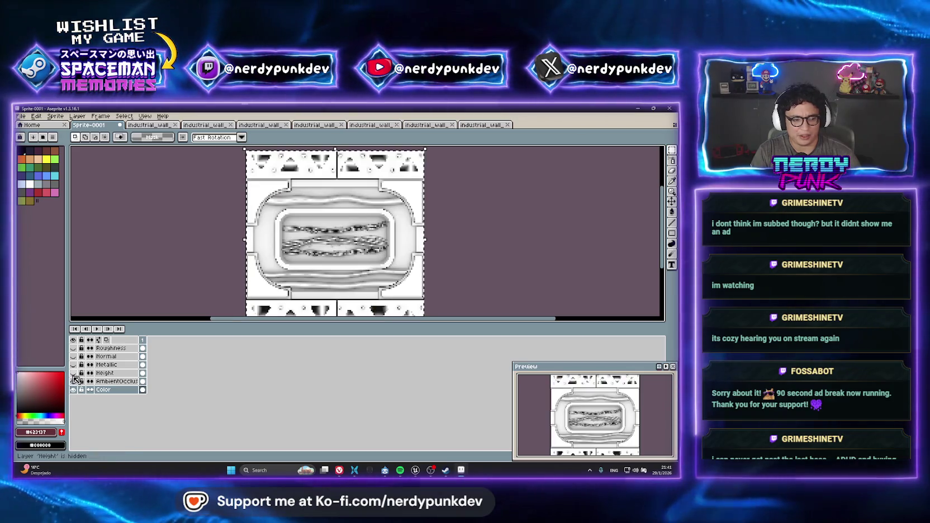
left_click(72, 373)
left_click(73, 364)
left_click(73, 356)
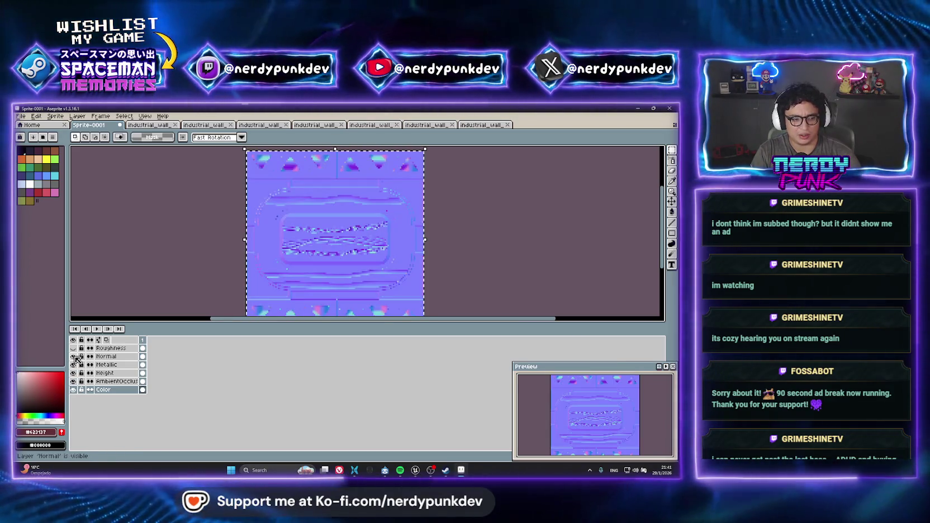
left_click(72, 348)
Compare the baseColor and emissive textures and hide all five map layers back to Color
left_click(150, 125)
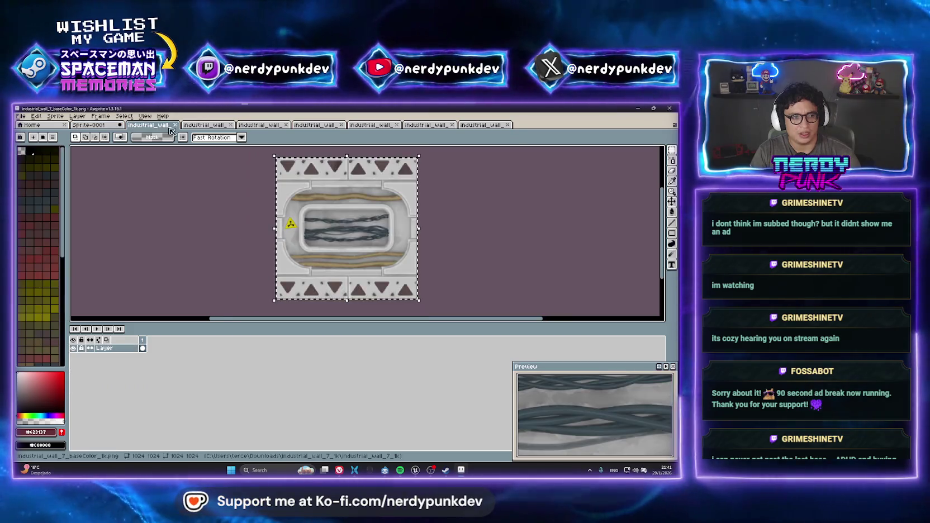
left_click(216, 126)
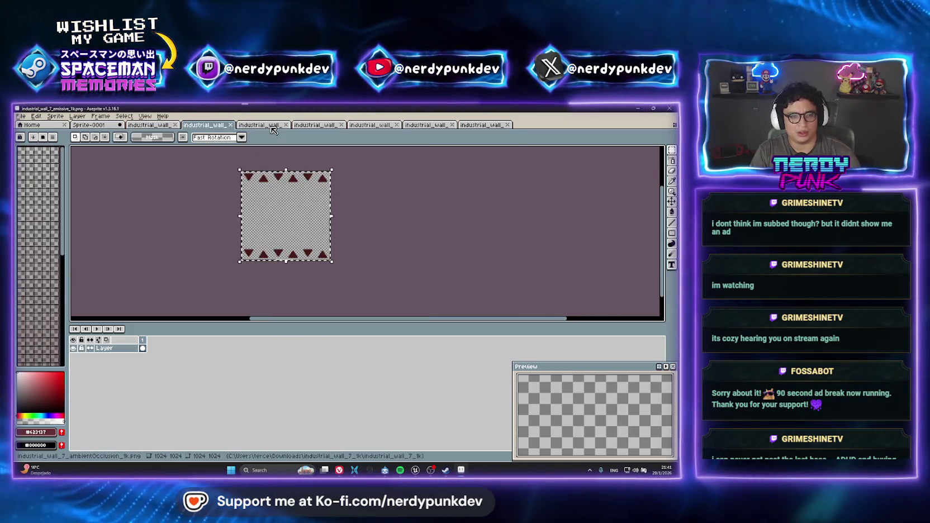
left_click(92, 125)
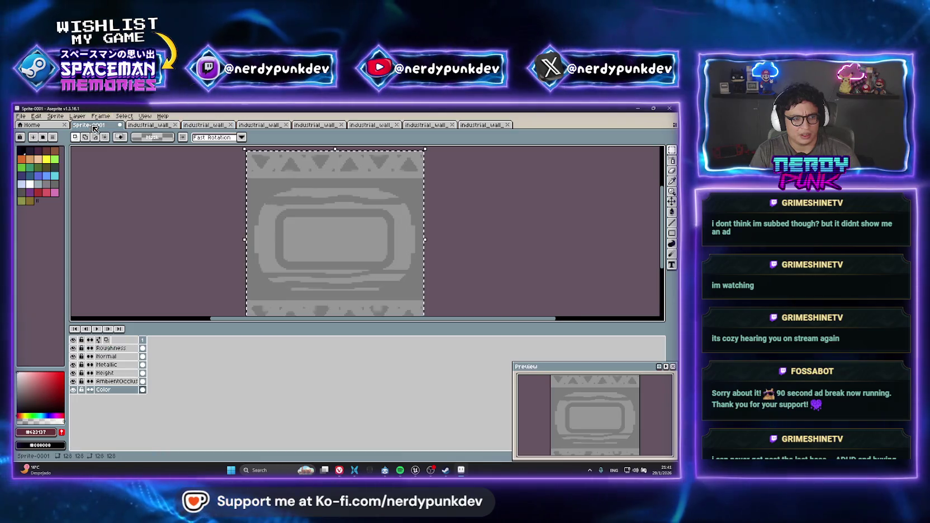
left_click(73, 348)
left_click(72, 356)
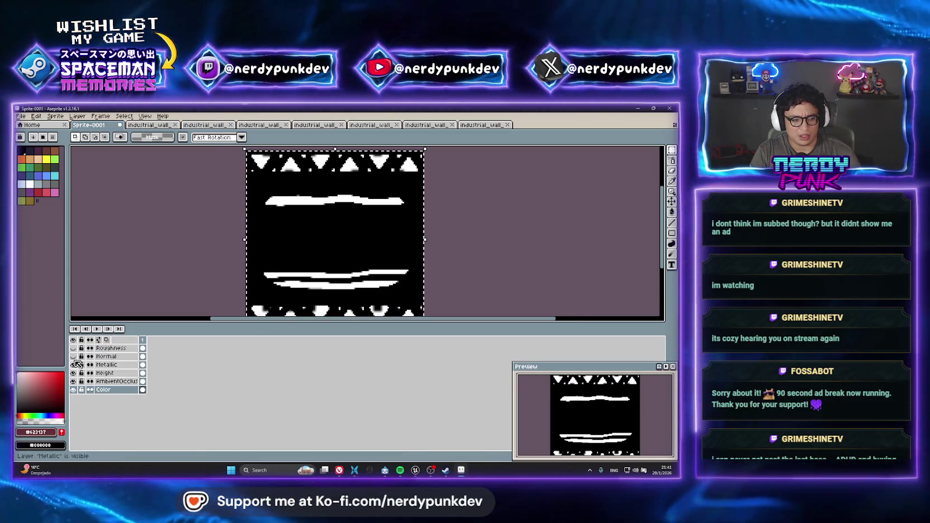
left_click(73, 365)
left_click(73, 372)
left_click(72, 381)
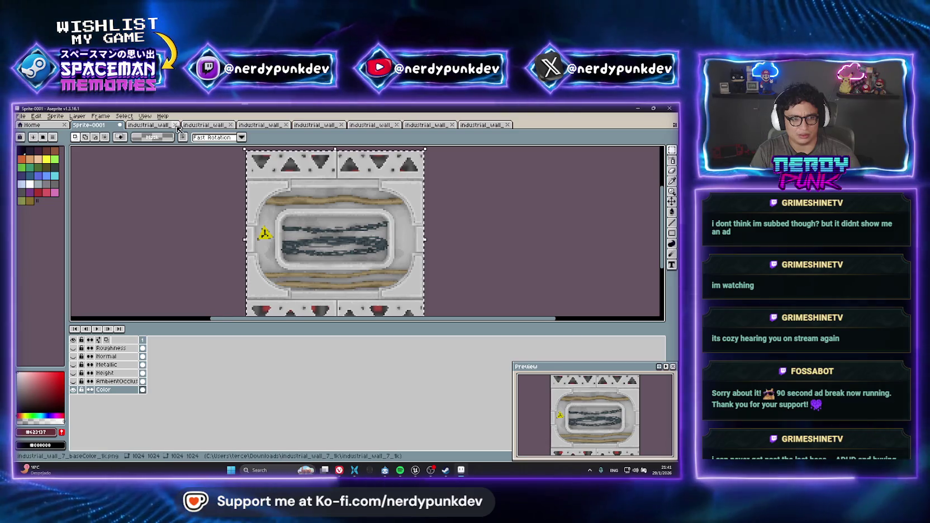
left_click(150, 125)
left_click(205, 124)
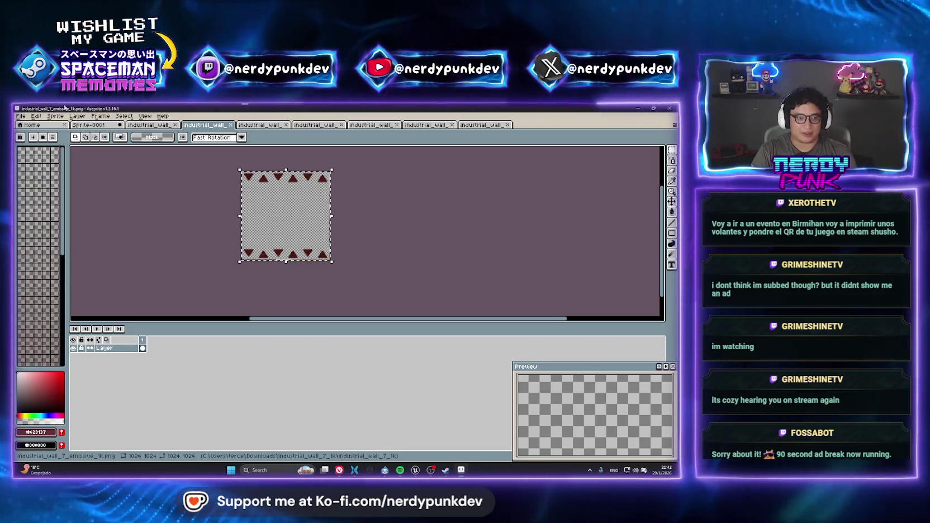
Paste the copied texture above Roughness as a new layer and scale it to 128 px
left_click(98, 125)
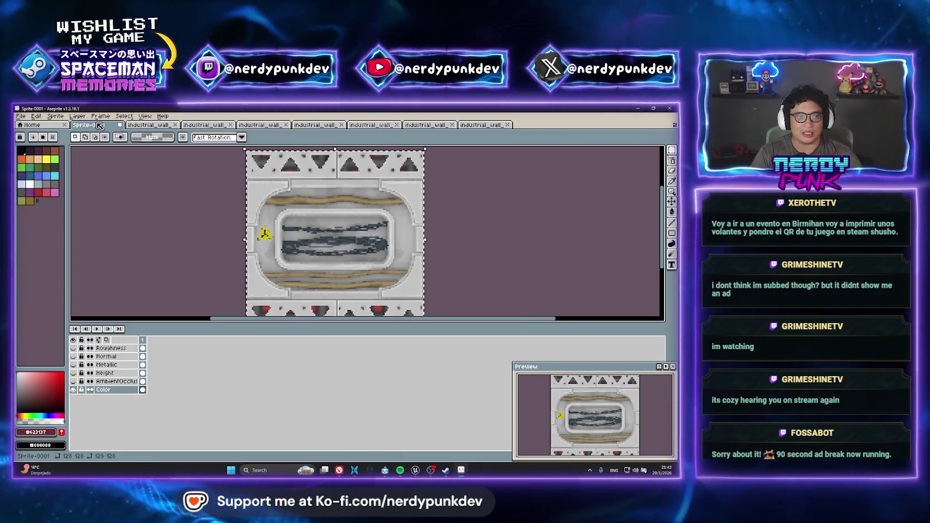
left_click(112, 348)
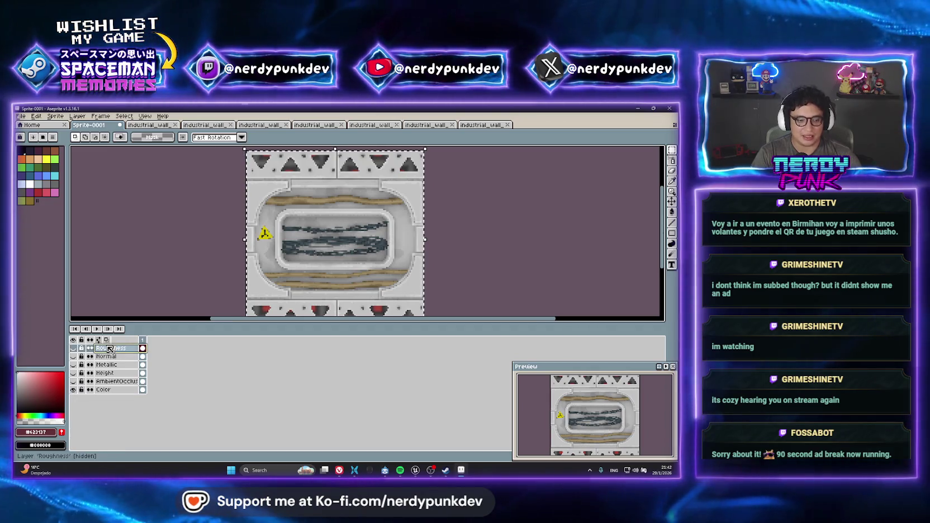
key("ctrl+v")
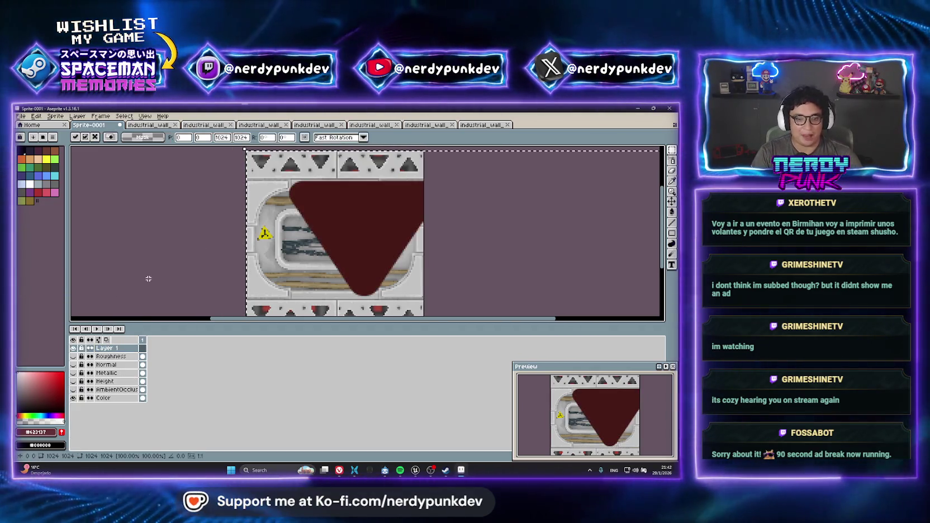
scroll(442, 215, "down", 3)
scroll(442, 215, "down", 1)
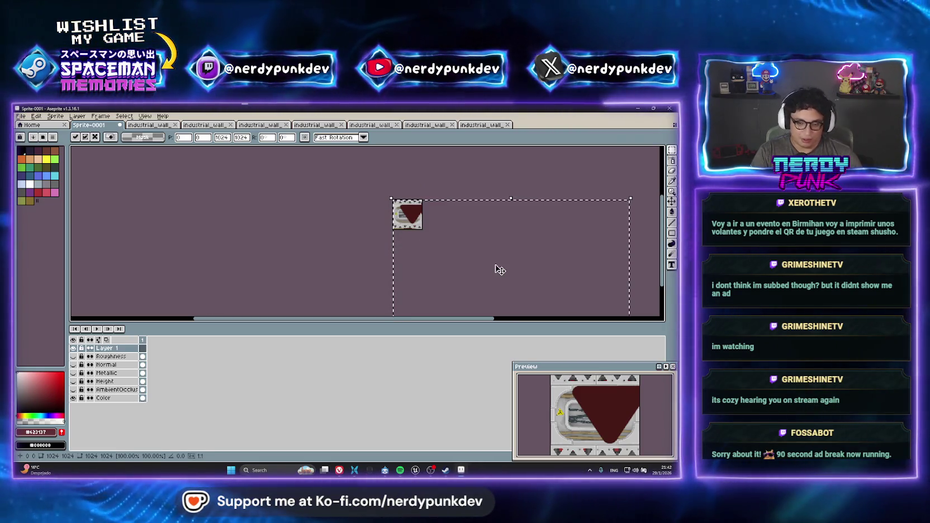
scroll(489, 280, "down", 1)
mouse_move(489, 280)
left_mouse_down()
mouse_move(341, 211)
mouse_move(364, 239)
left_mouse_up()
mouse_move(409, 294)
left_mouse_down()
mouse_move(304, 190)
mouse_move(319, 187)
left_mouse_up()
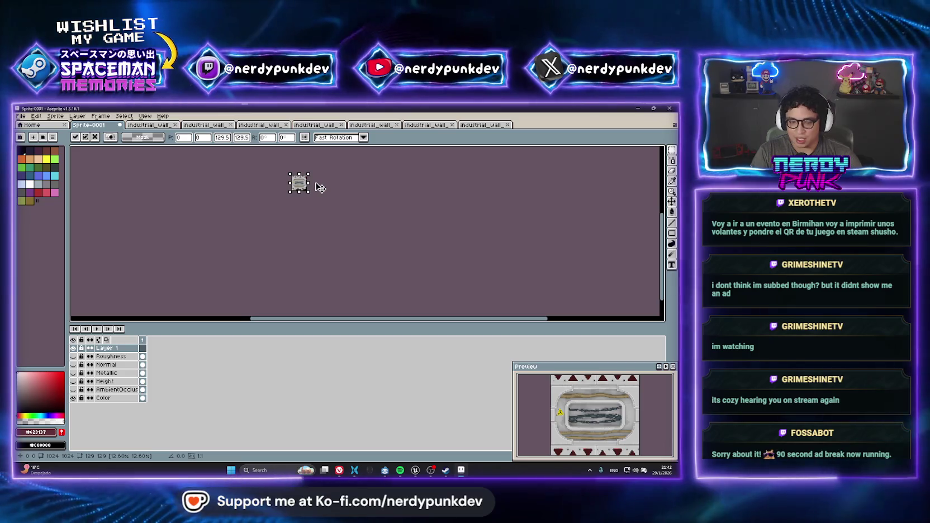
scroll(330, 212, "up", 5)
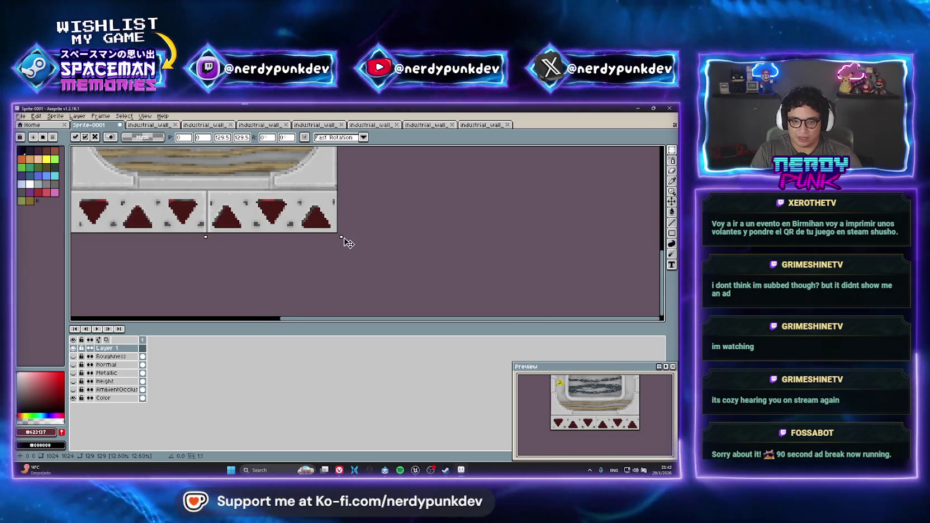
left_click_drag(344, 239, 341, 236)
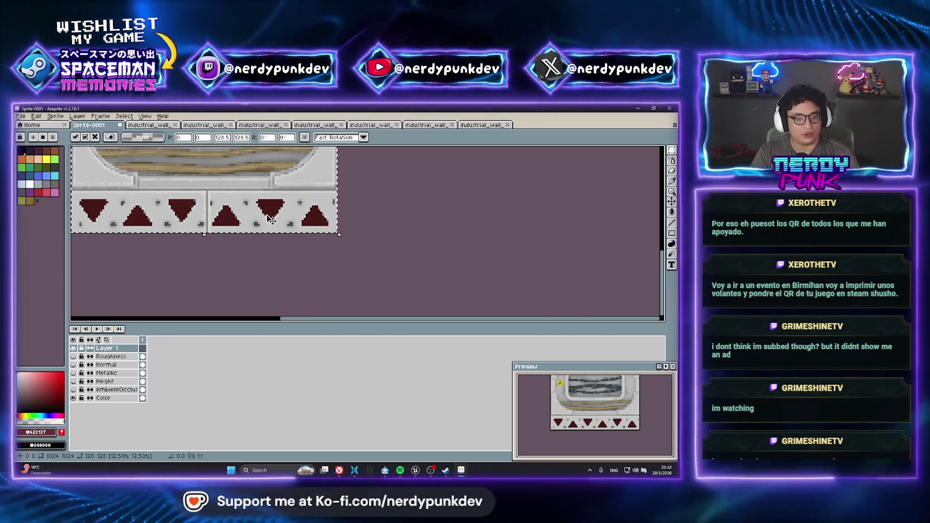
Hide the new Layer 1 and clear the selection with Ctrl+D
left_click_drag(211, 174, 266, 242)
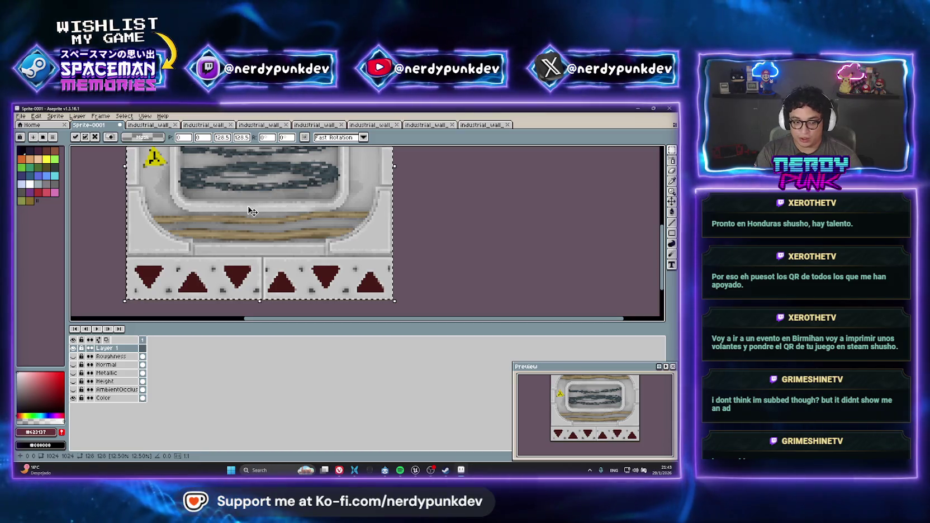
scroll(268, 205, "down", 1)
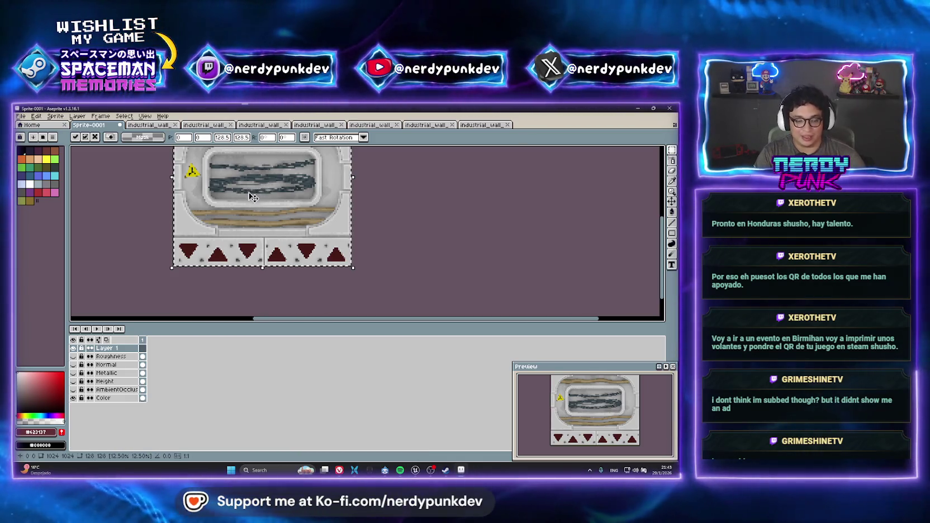
scroll(315, 243, "down", 2)
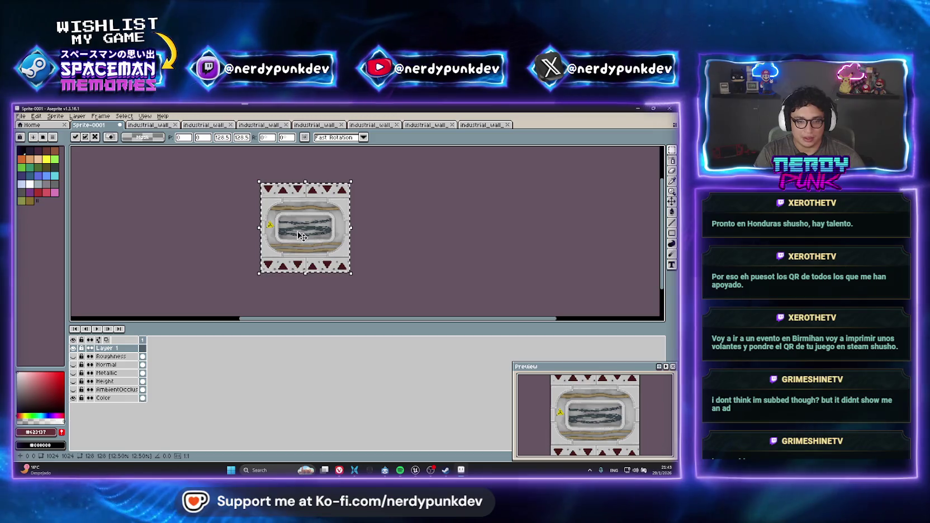
left_click(72, 348)
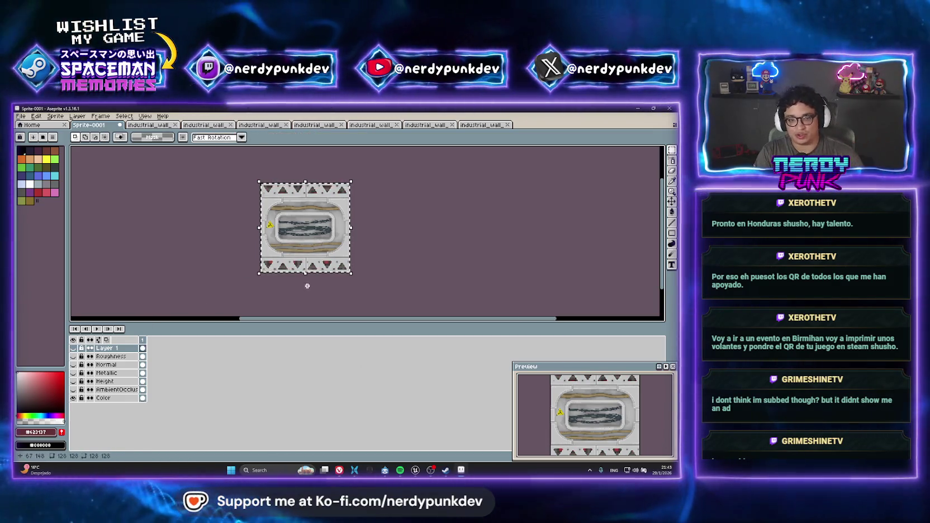
key("ctrl+d")
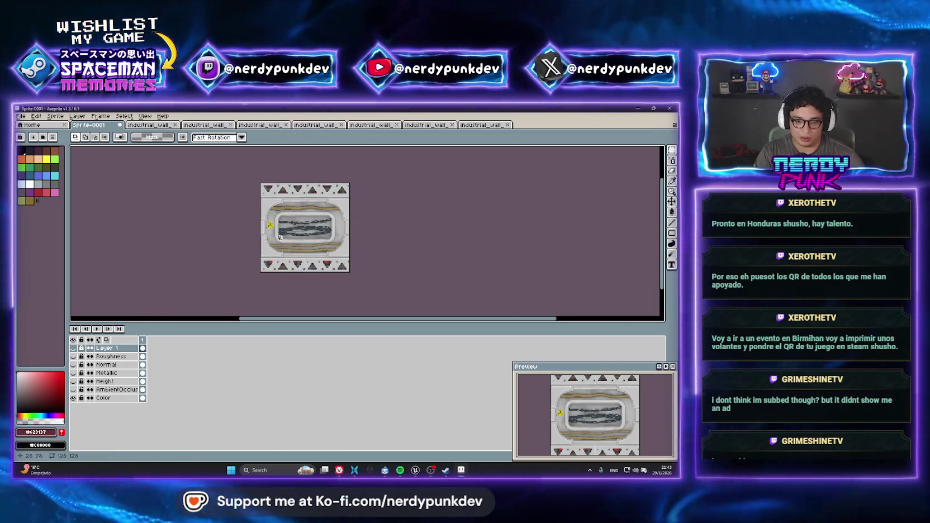
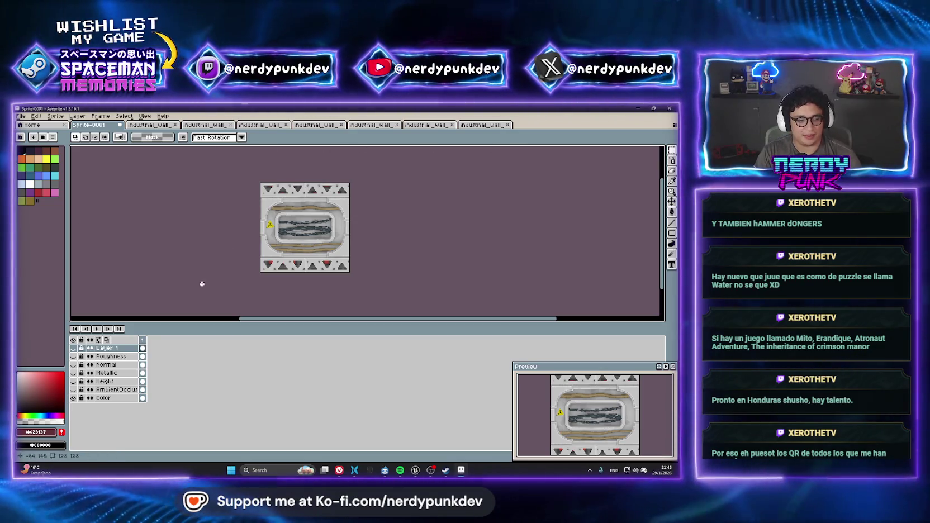
Export the color map as LabWall_Color_01.png, accepting the overwrite and the flattened-PNG warning
key("ctrl+alt+shift+s")
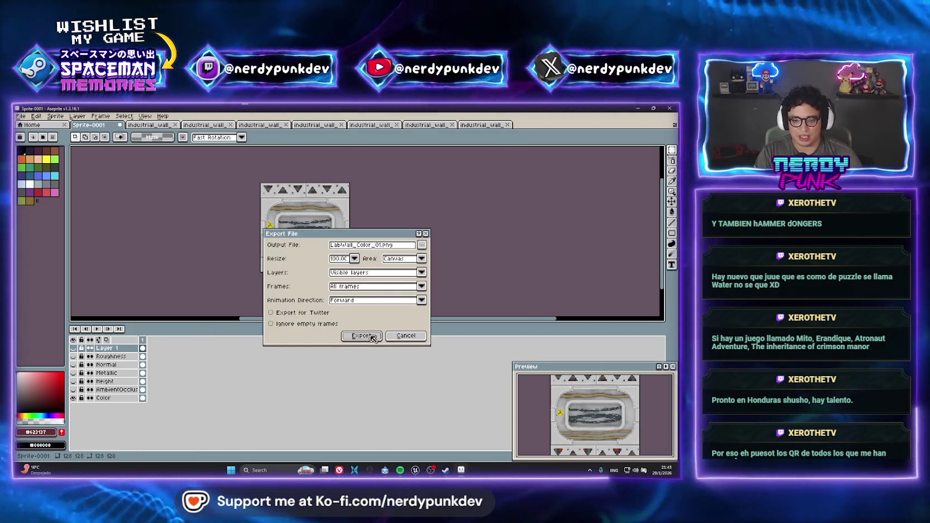
left_click(371, 336)
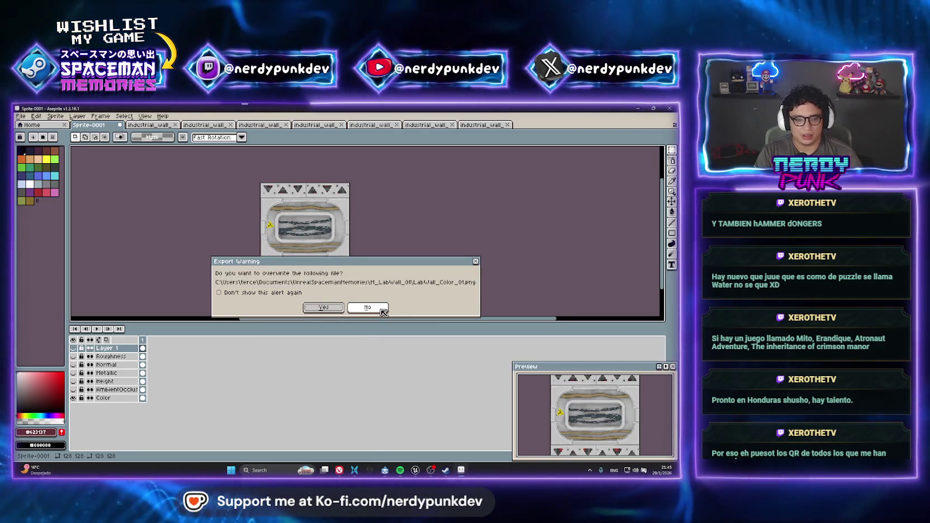
left_click(383, 311)
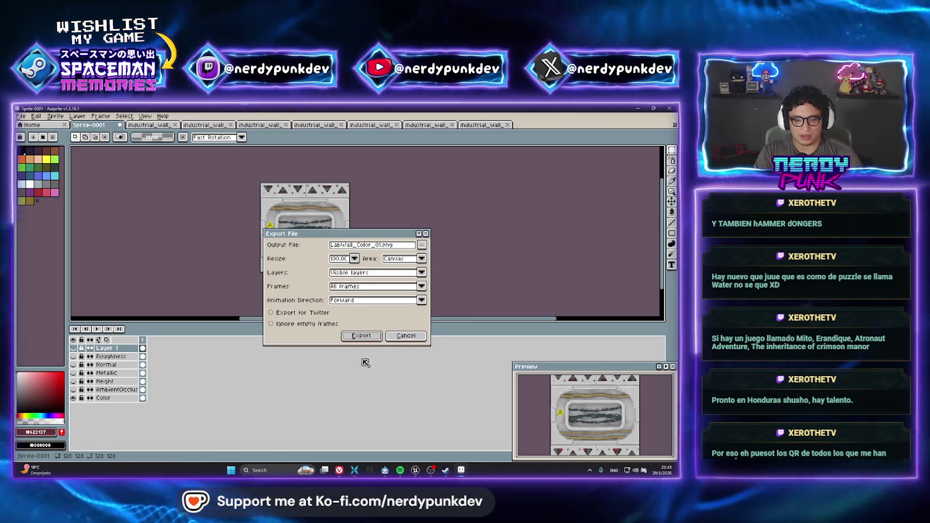
left_click(362, 335)
left_click(324, 309)
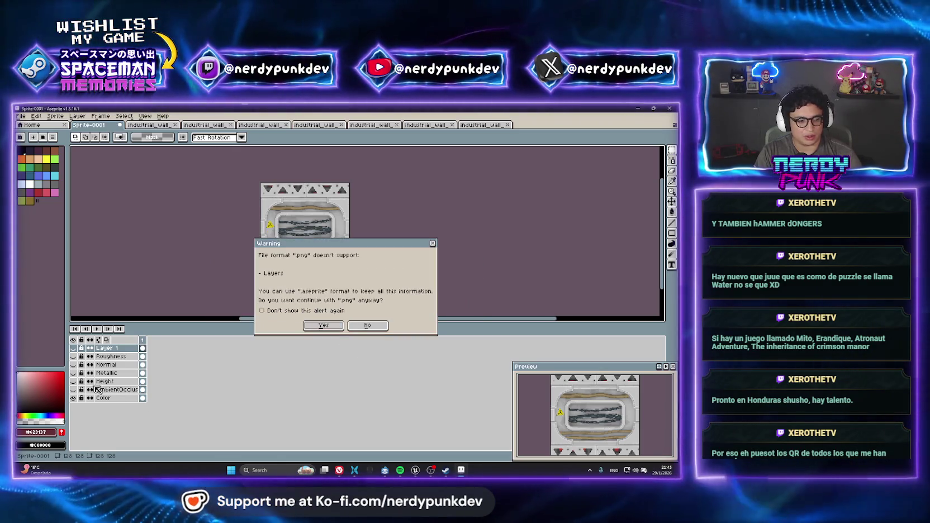
left_click(323, 326)
Show only the AmbientOcclusion layer, export it as LabWall_AO_01.png, then reveal the Height layer
left_click(73, 398)
left_click(73, 389)
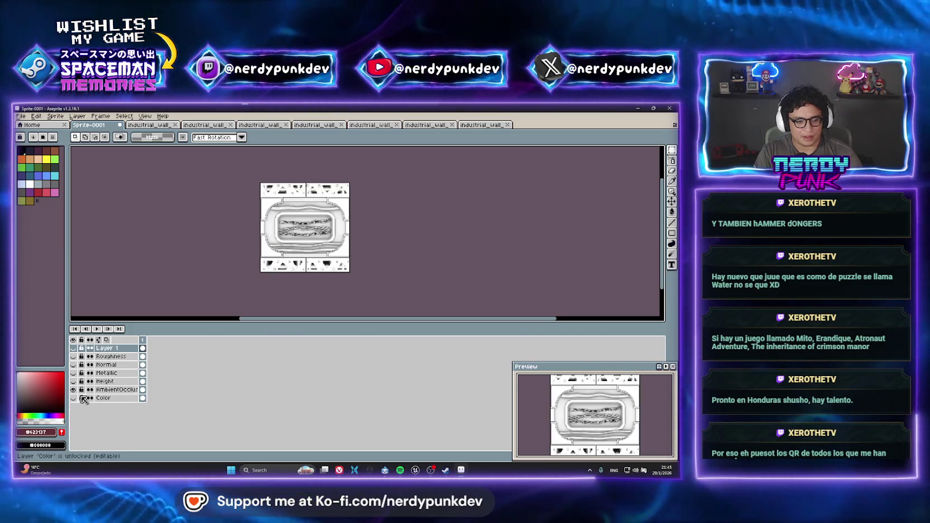
key("ctrl+alt+shift+s")
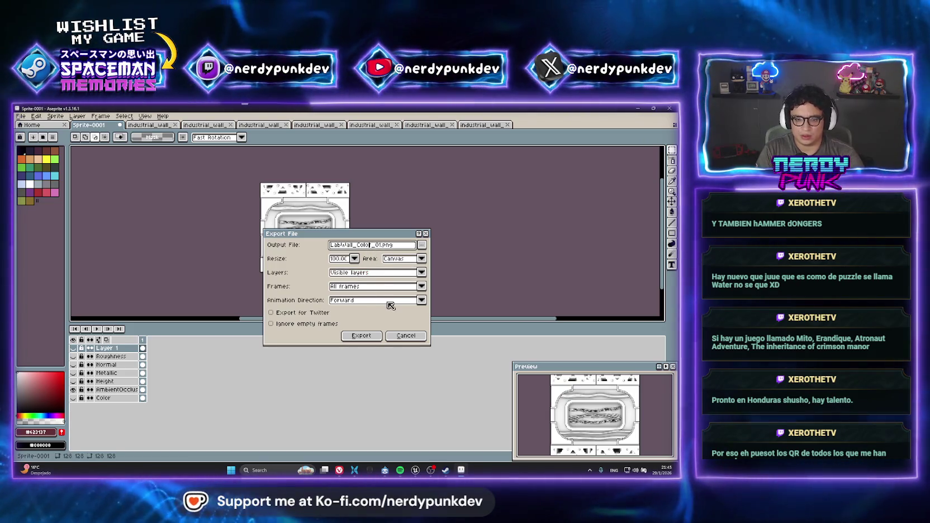
key("BackSpace")
key("BackSpace")
type("Ambient")
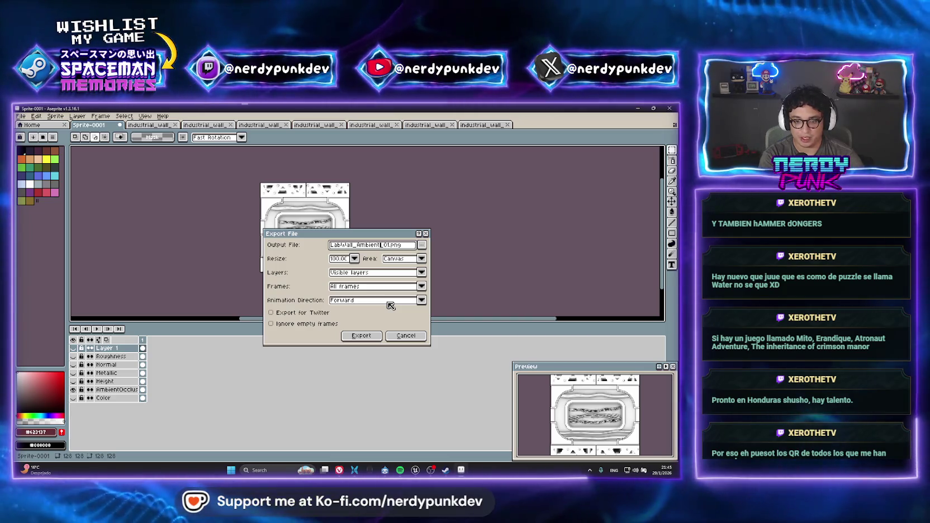
key("BackSpace")
key("BackSpace")
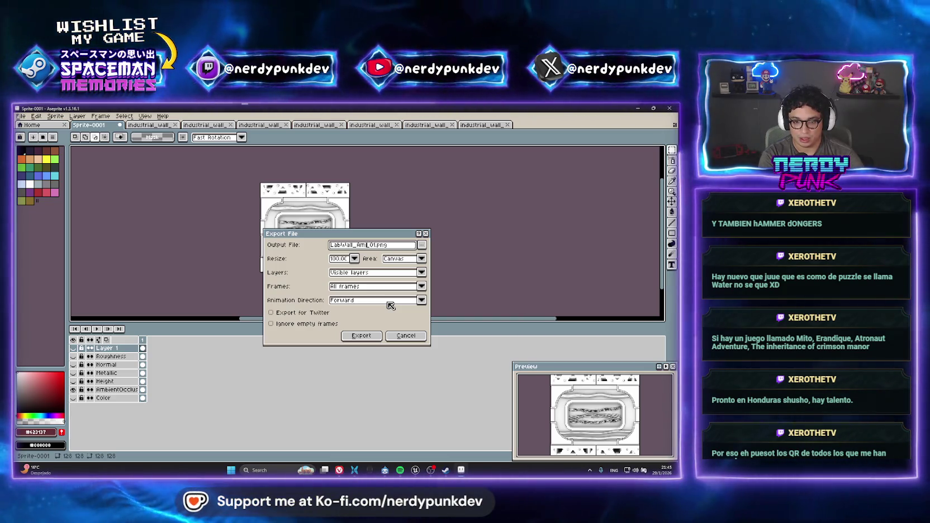
type("O")
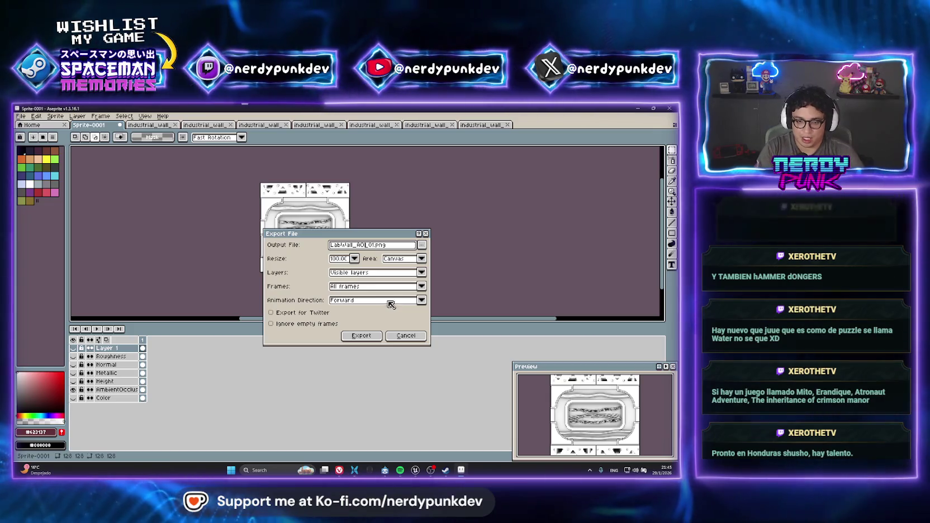
left_click(366, 337)
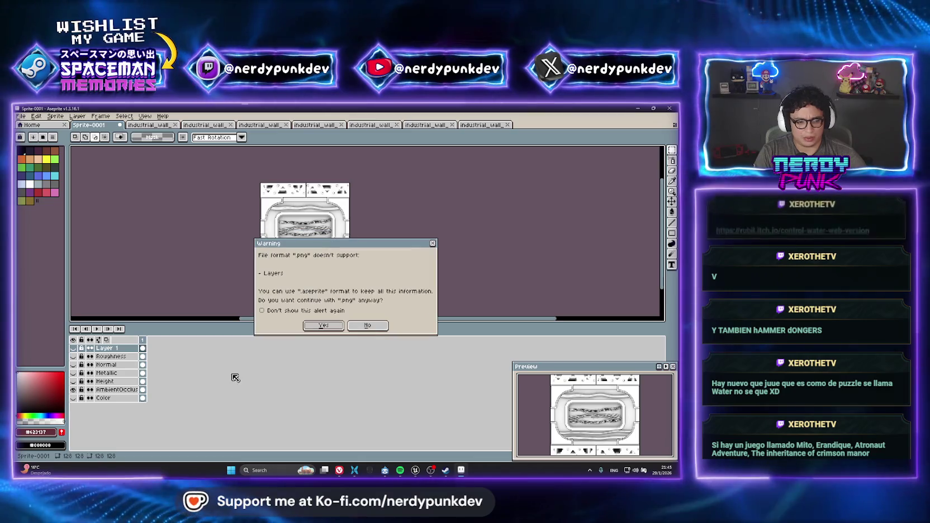
left_click(323, 325)
left_click(73, 381)
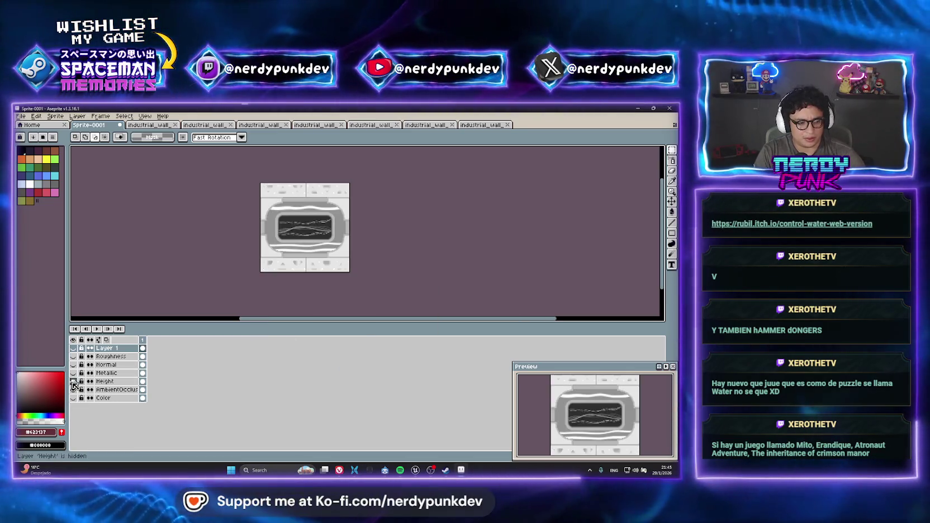
Export the height map as LabWall_Height_01.png, flattened to PNG
key("ctrl+alt+shift+s")
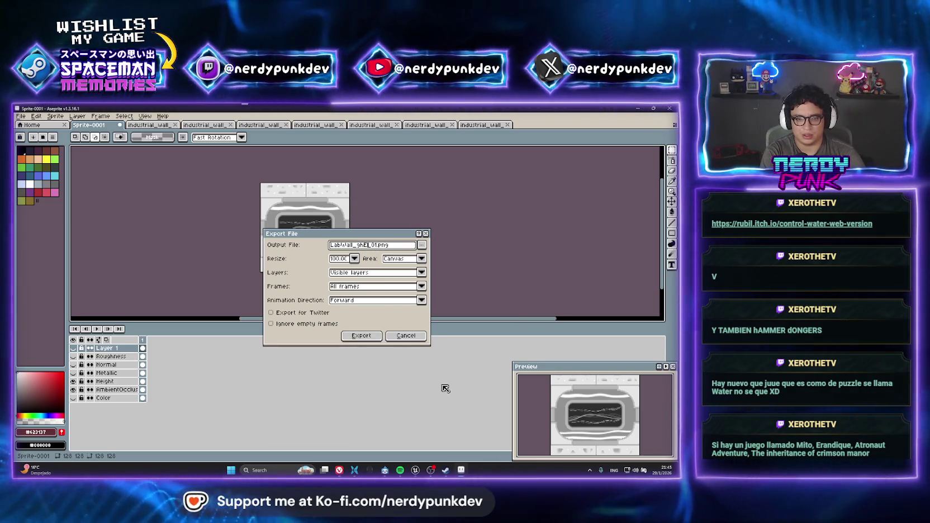
type("HEI")
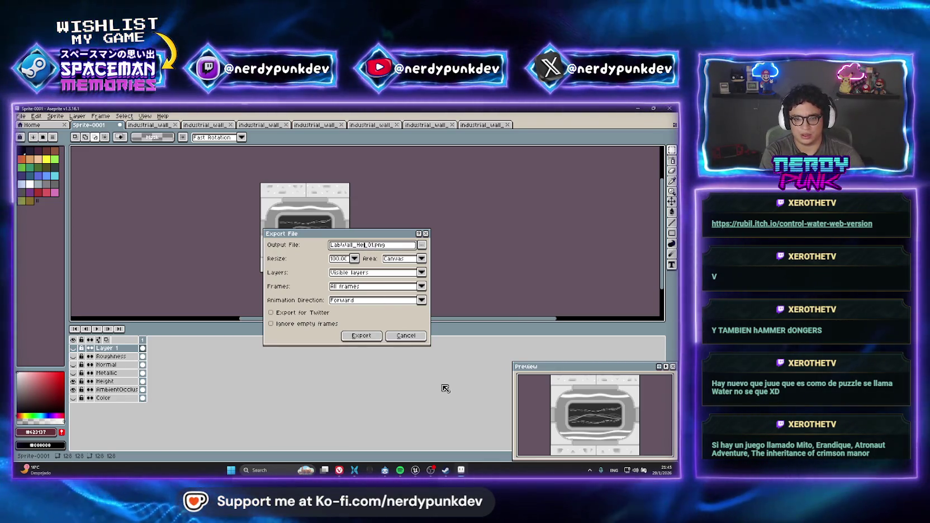
key("Return")
left_click(323, 325)
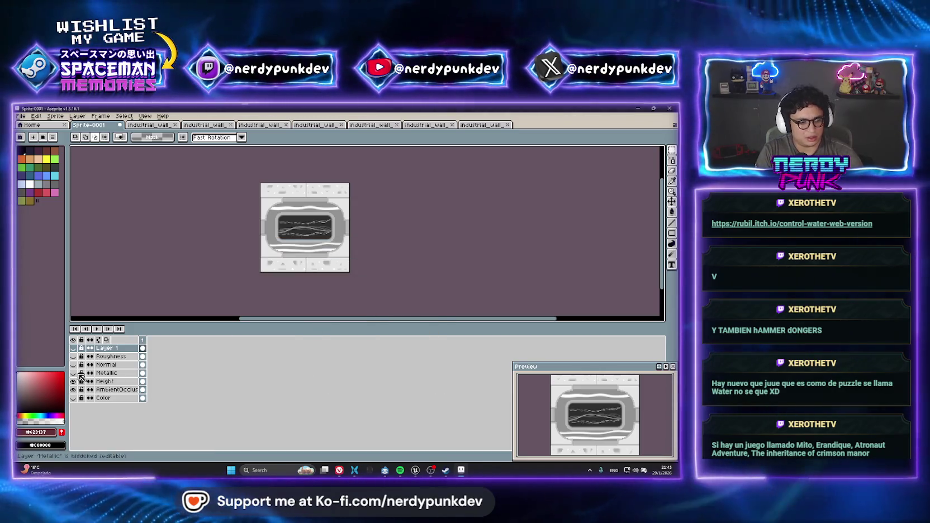
Show the Metallic layer and export it as a LabWall metallic PNG, accepting the overwrite
left_click(73, 381)
key("ctrl+shift+e")
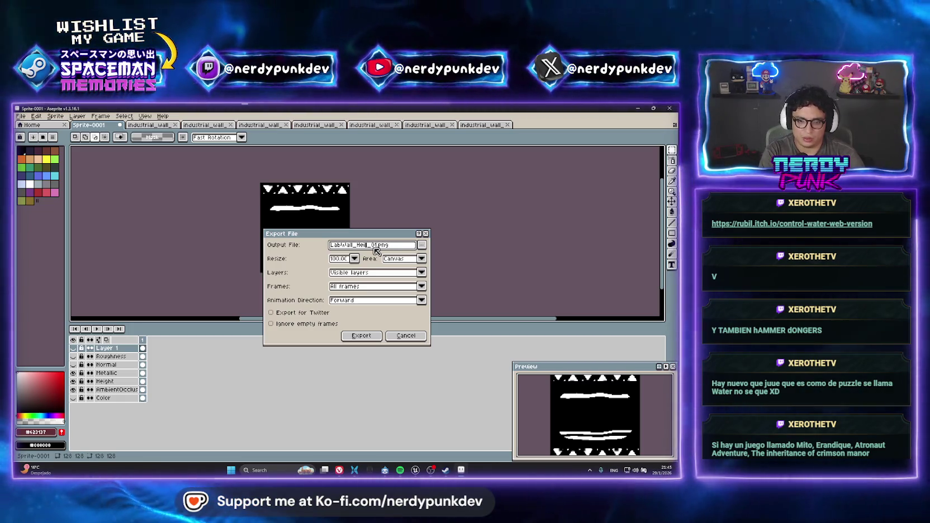
key("BackSpace")
type("Metallic")
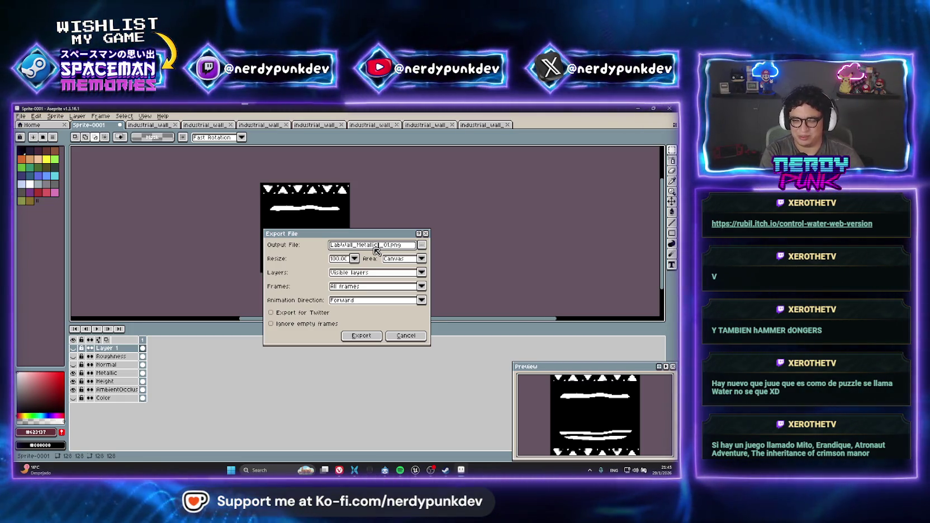
left_click(361, 336)
left_click(320, 326)
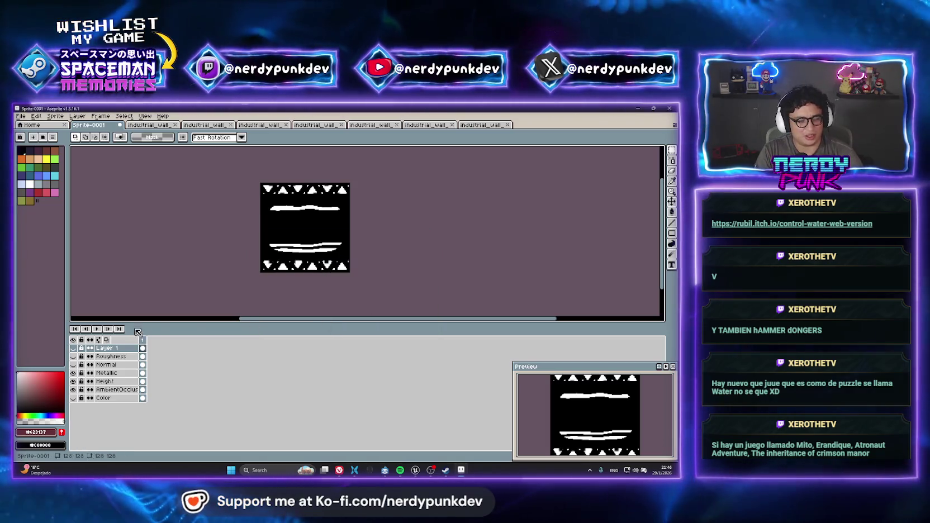
Show the Normal layer and export the normal map as a LabWall PNG
left_click(73, 364)
key("ctrl+alt+shift+s")
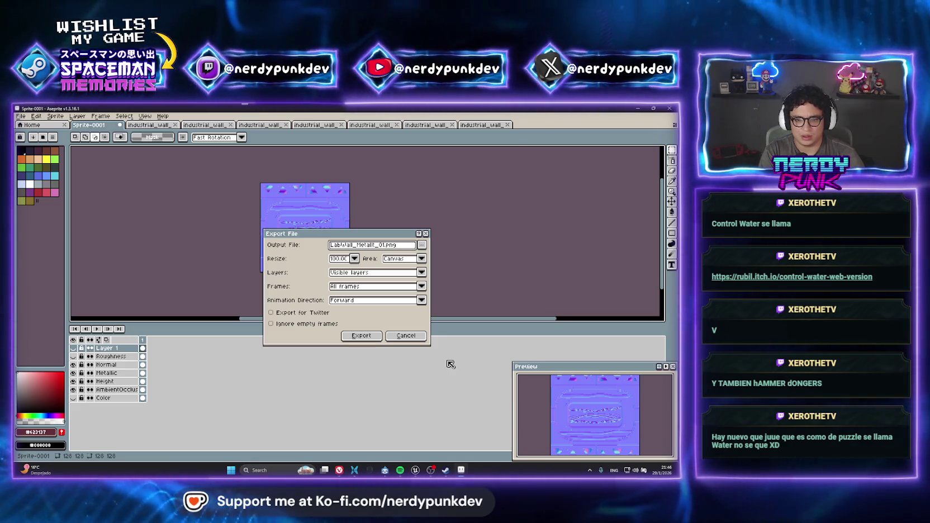
key("BackSpace")
key("BackSpace")
key("BackSpace")
key("BackSpace")
type("BN")
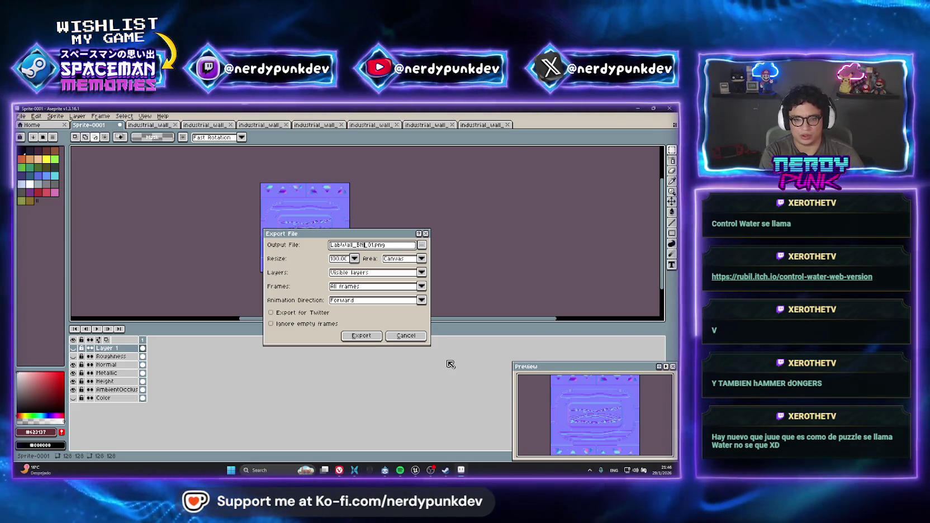
type("Bi")
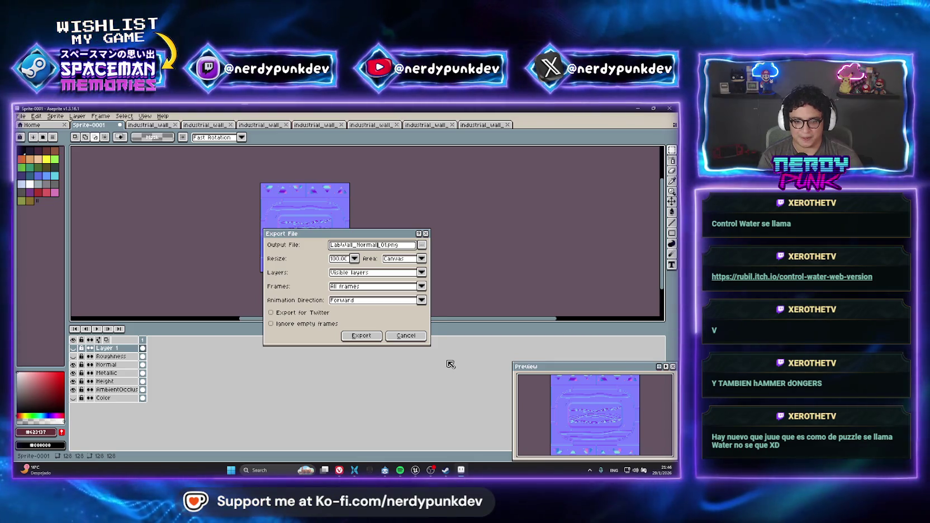
key("Return")
left_click(324, 326)
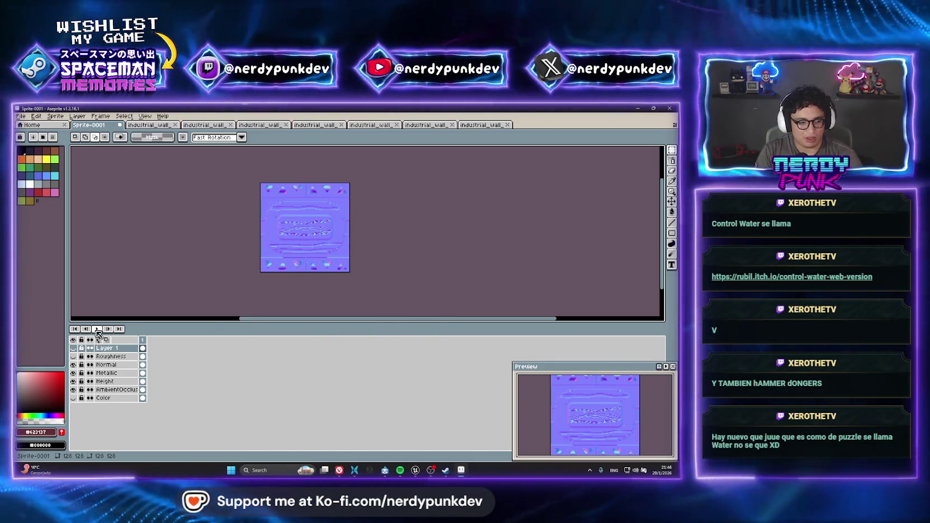
Show the Roughness layer, export it as a LabWall PNG, then reveal Layer 1's red triangles
left_click(73, 356)
key("ctrl+alt+shift+s")
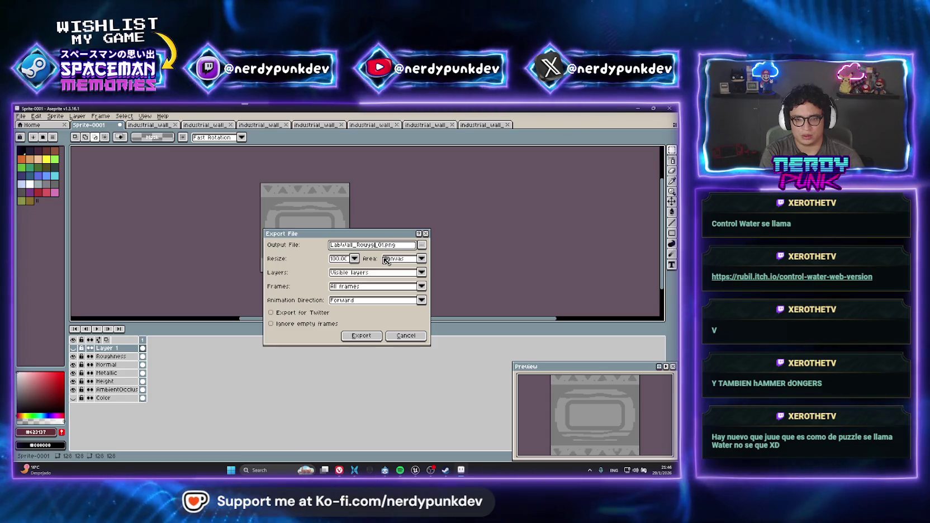
left_click(361, 336)
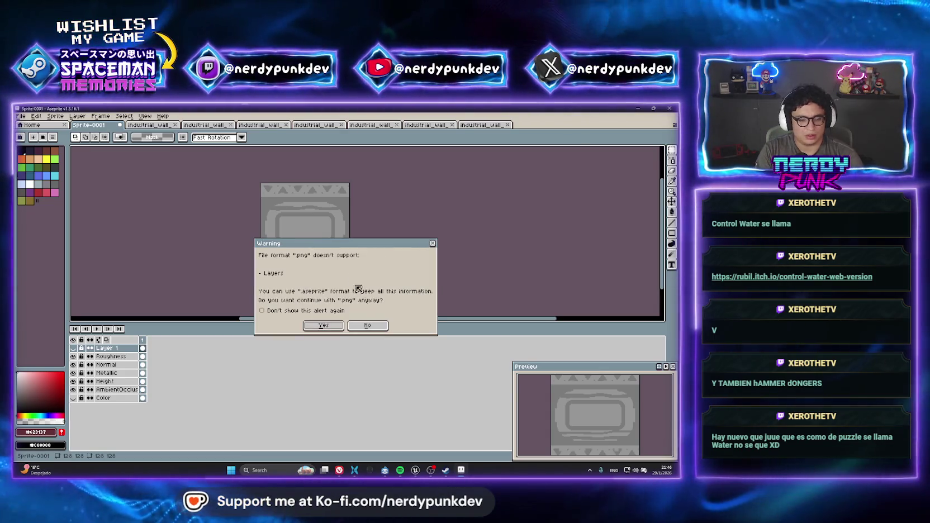
left_click(326, 329)
left_click(72, 347)
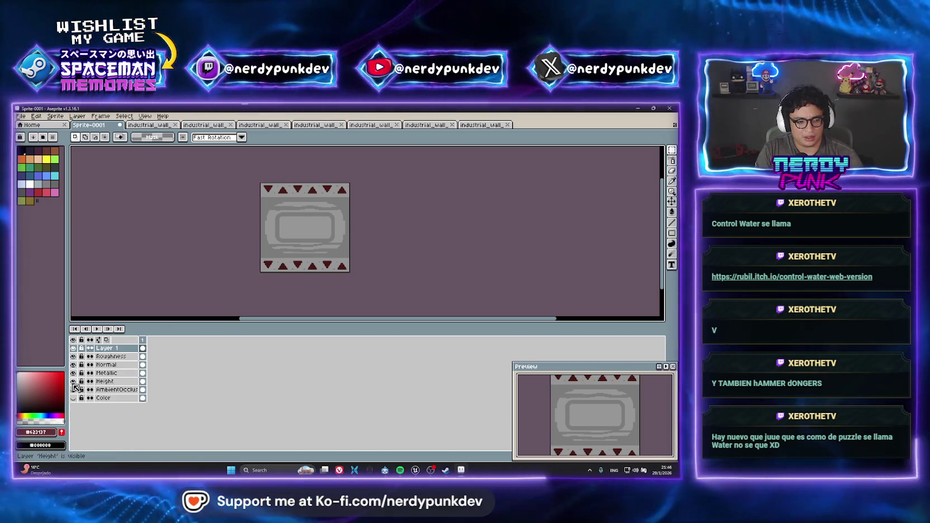
Hide the Metallic, Height and AmbientOcclusion layers and fill the sprite's transparent area with black
left_click_drag(72, 389, 79, 357)
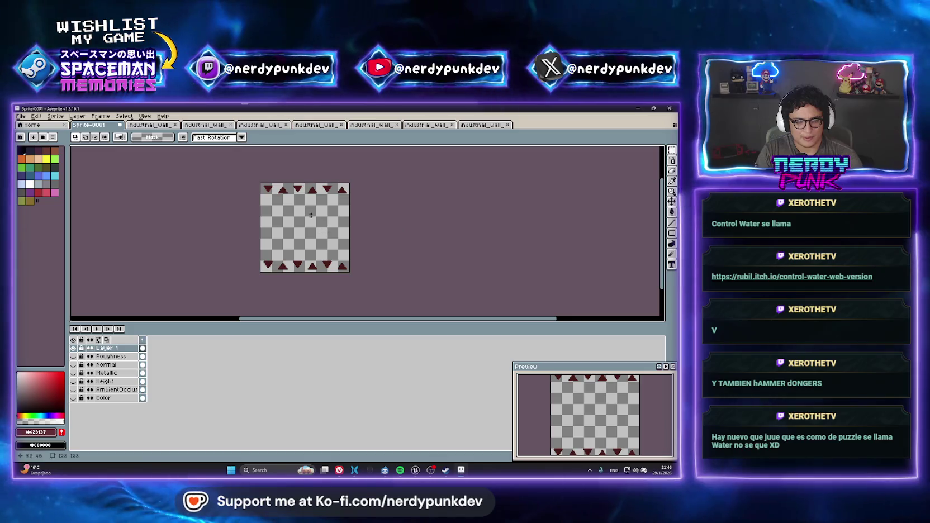
scroll(311, 215, "up", 2)
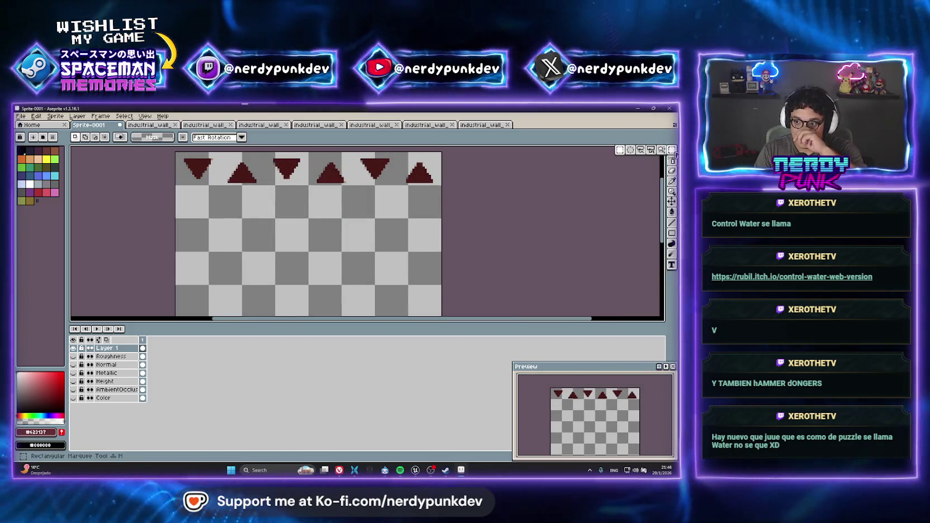
scroll(361, 218, "down", 3)
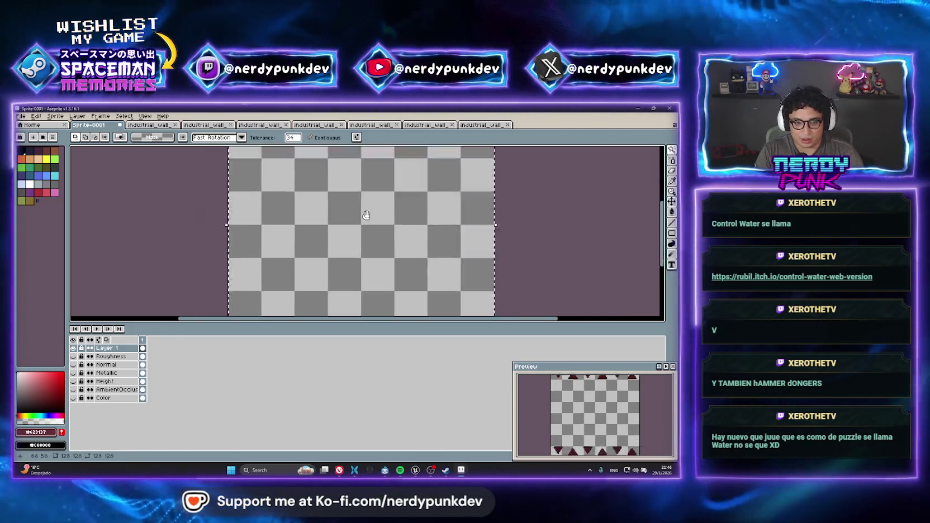
key("ctrl+a")
scroll(355, 221, "up", 1)
key("g")
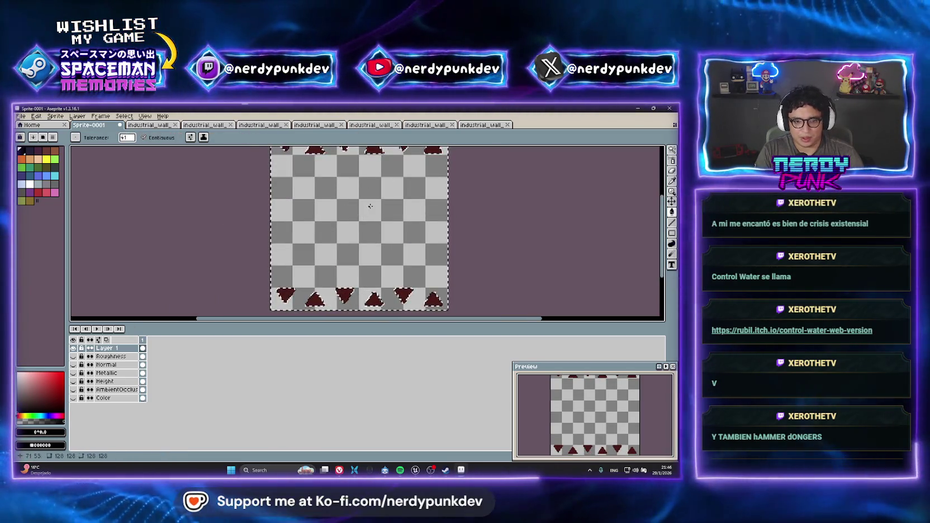
left_click(362, 208)
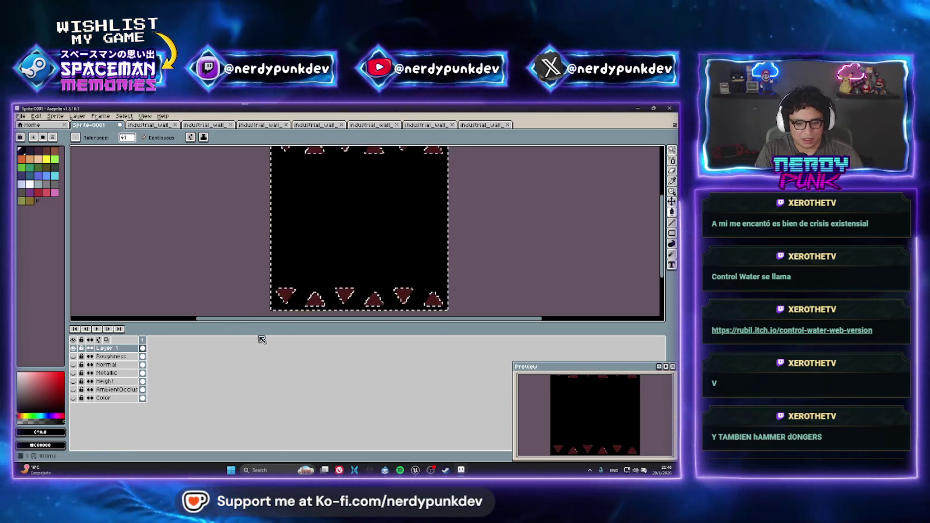
Check the industrial wall texture, return to Sprite-0001, pick the magic wand and clear the selection
left_click(159, 125)
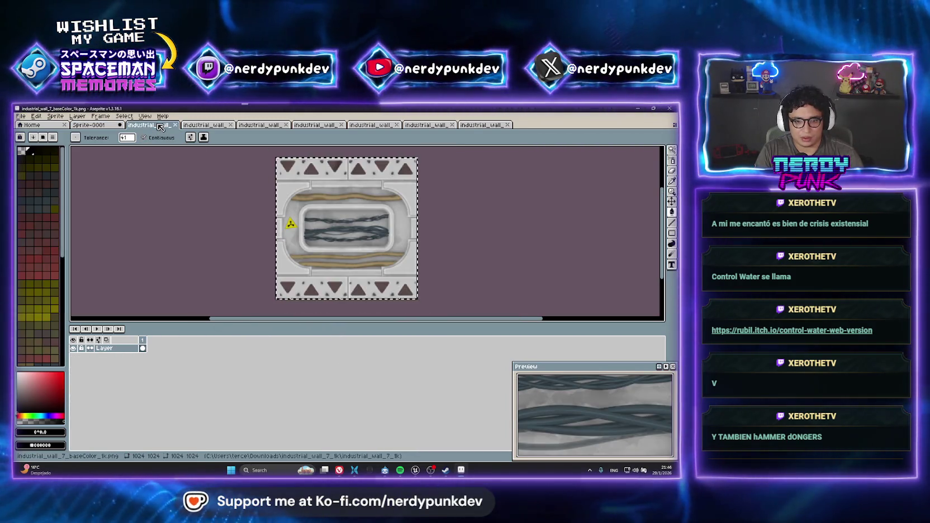
left_click(90, 125)
key("v")
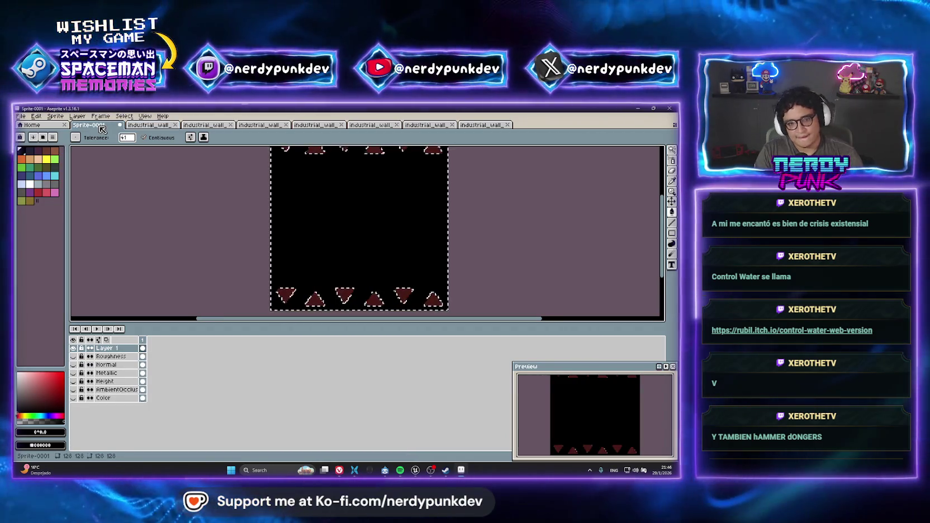
key("w")
key("ctrl+d")
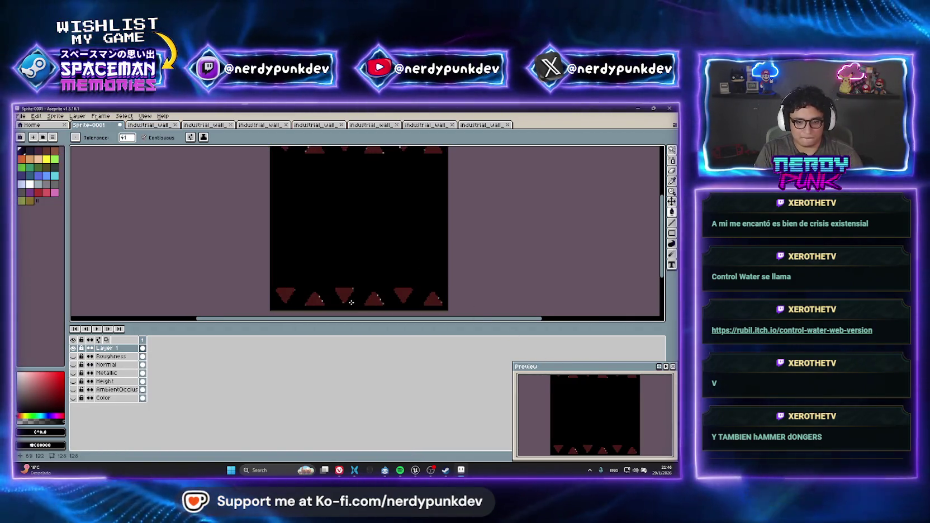
scroll(351, 303, "up", 1)
scroll(335, 280, "down", 3)
scroll(347, 263, "up", 2)
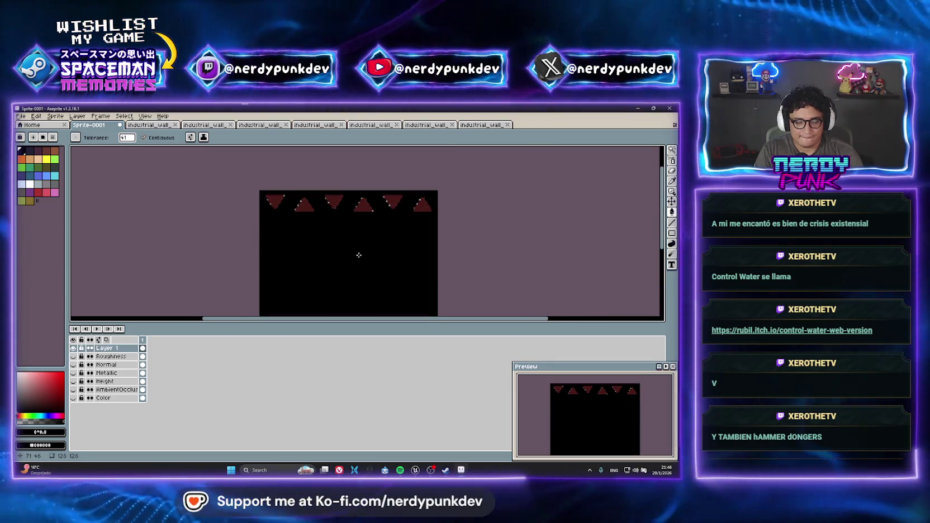
Edit the sprite's output file name in the export settings, then close them without exporting
key("ctrl+alt+shift+s")
left_click(422, 246)
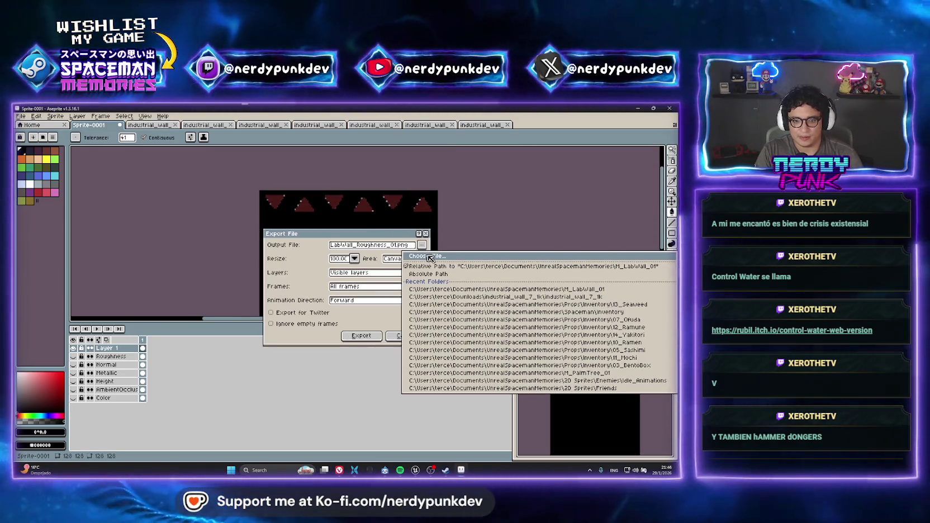
left_click(386, 248)
type("L")
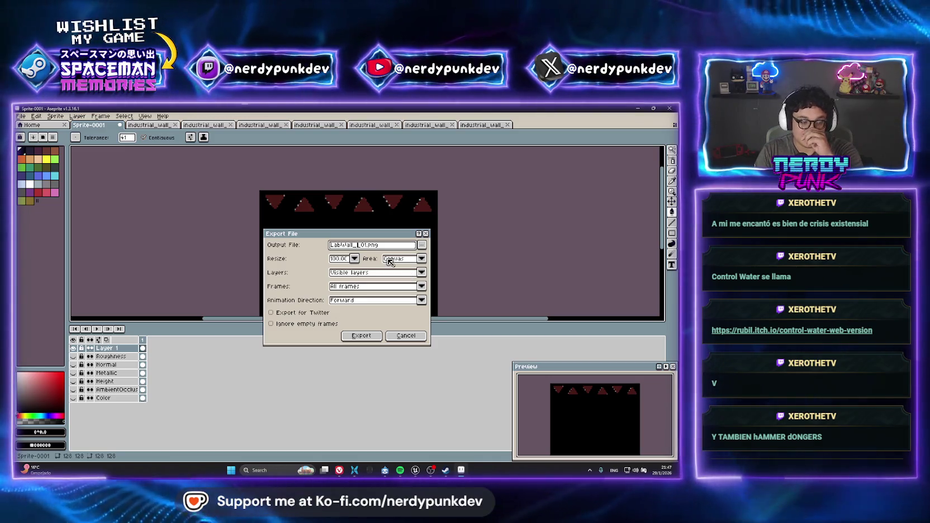
left_click(361, 335)
After comparing the industrial wall textures, export Sprite-0001 as a flattened PNG emissive map
left_click(147, 125)
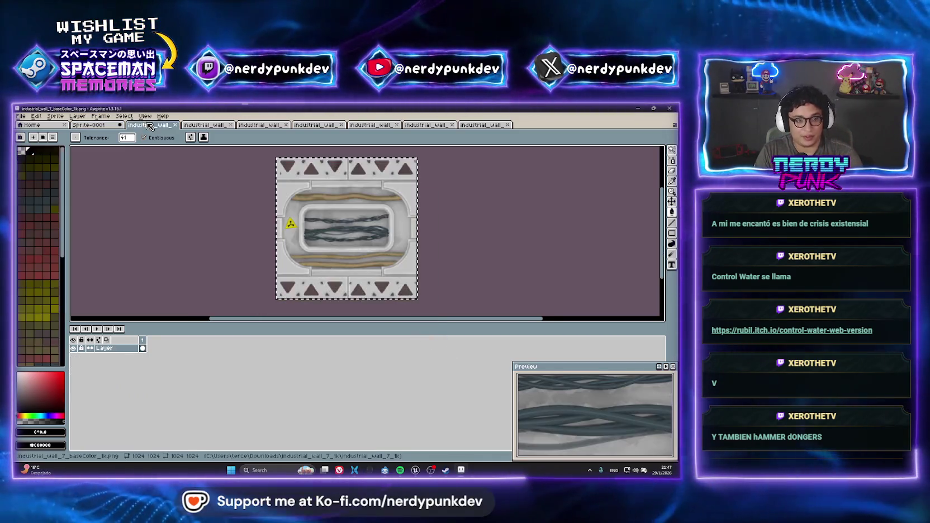
left_click(204, 125)
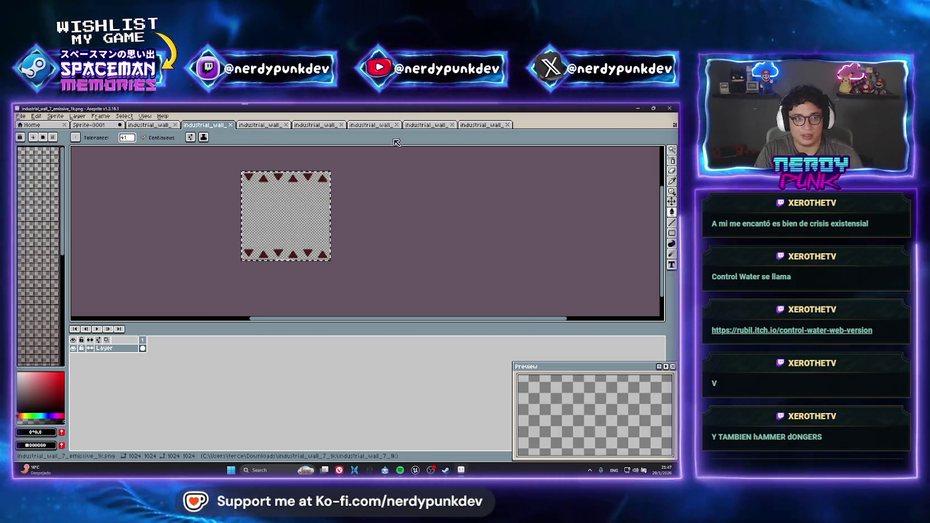
left_click(89, 125)
key("ctrl+alt+shift+s")
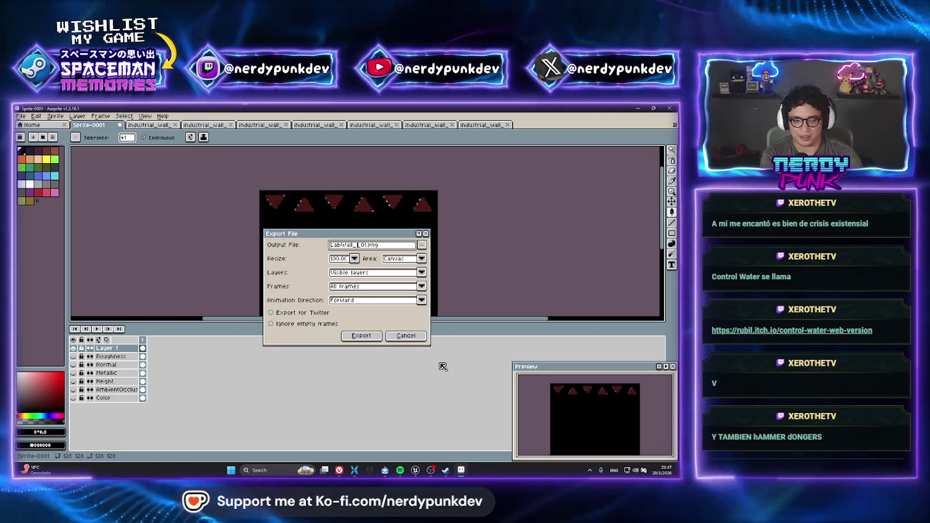
key("Return")
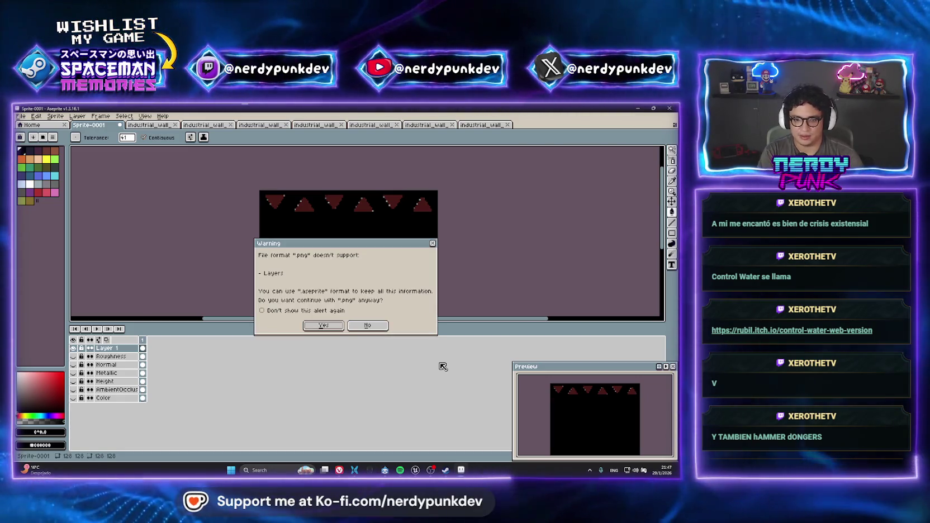
left_click(332, 327)
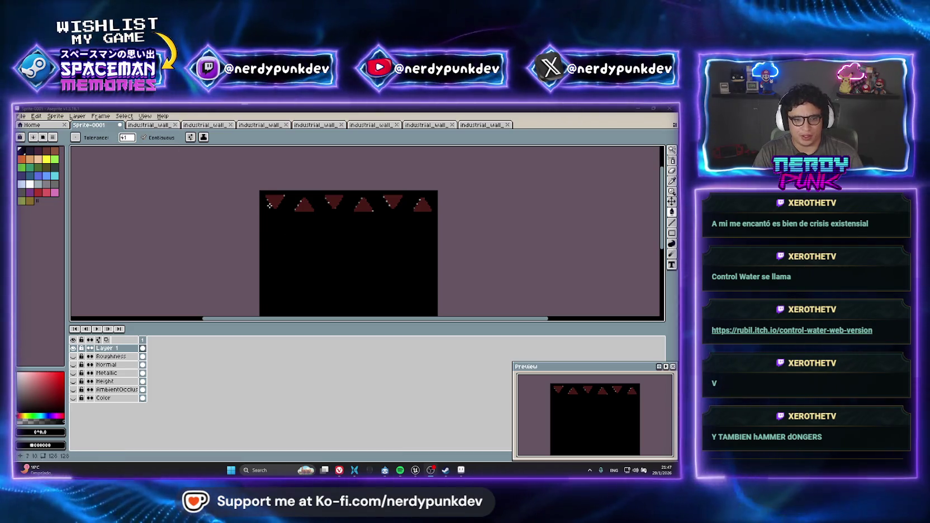
left_click(418, 469)
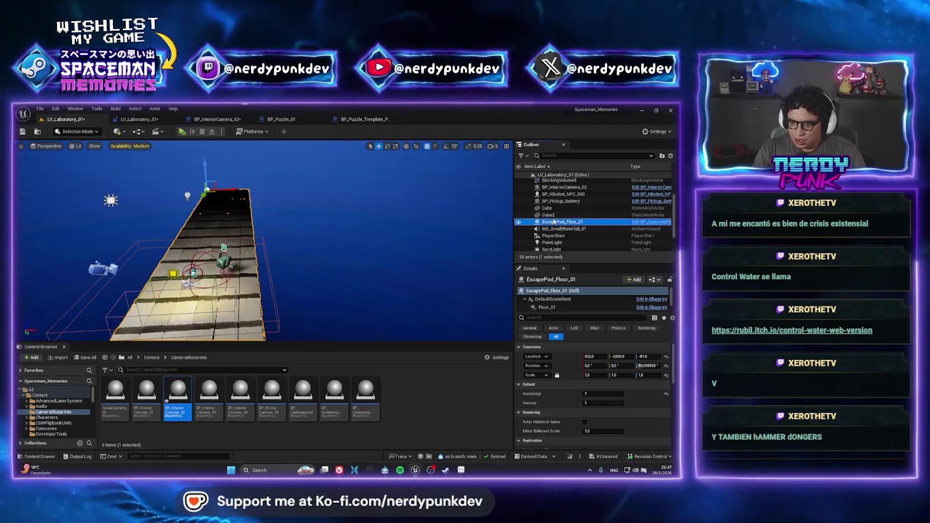
Locate the escape pod floor's assets and start reimporting ConcreteFloor_01_AO with a new file
right_click(561, 222)
left_click(571, 236)
left_click(146, 394)
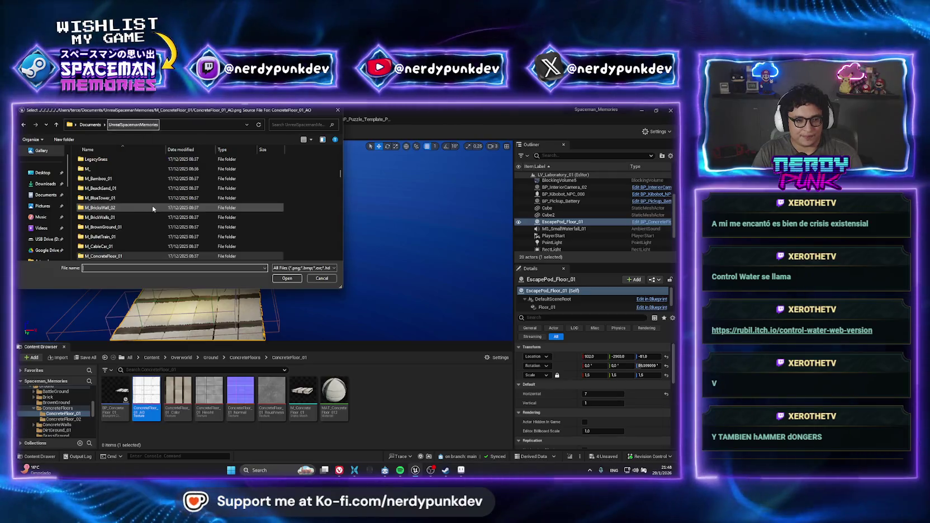
Choose LabWall_AO_01 from the M_LabWall_01 folder as the AO texture's new source
left_click(140, 208)
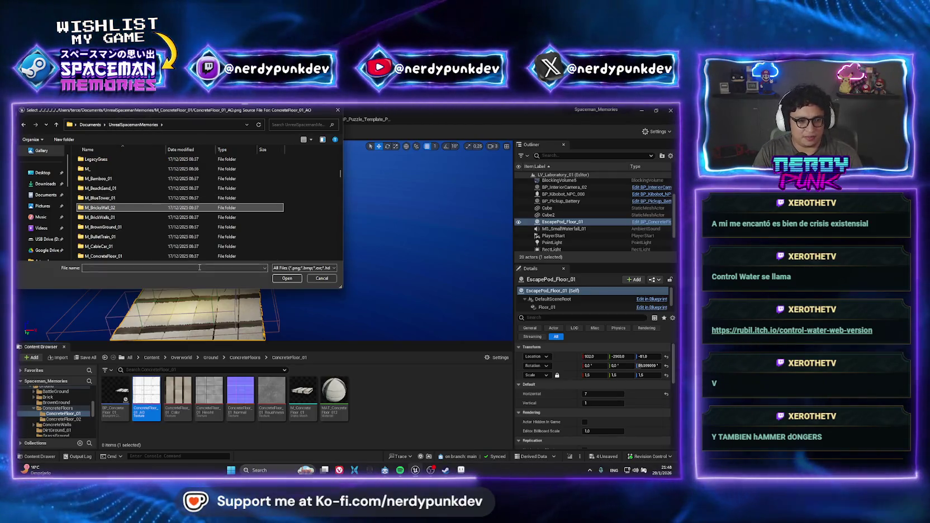
scroll(138, 210, "up", 1)
scroll(139, 211, "down", 6)
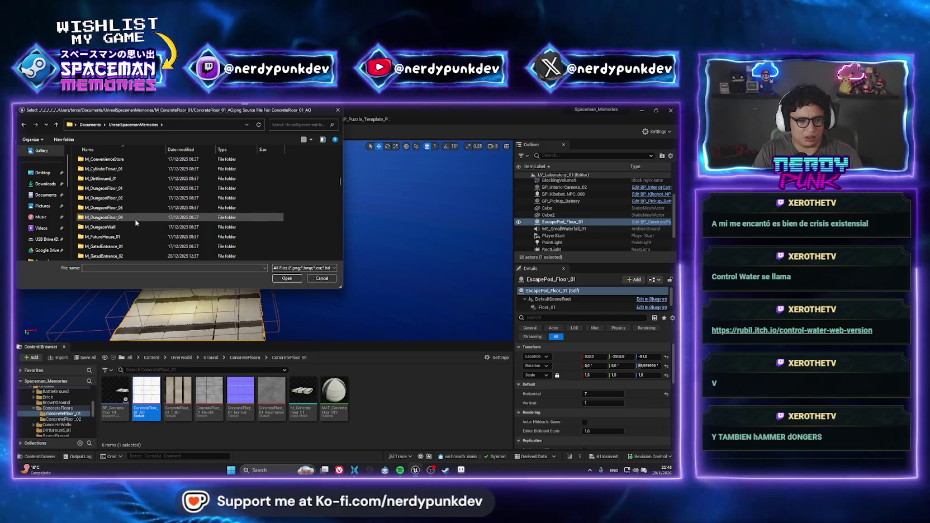
scroll(128, 213, "down", 3)
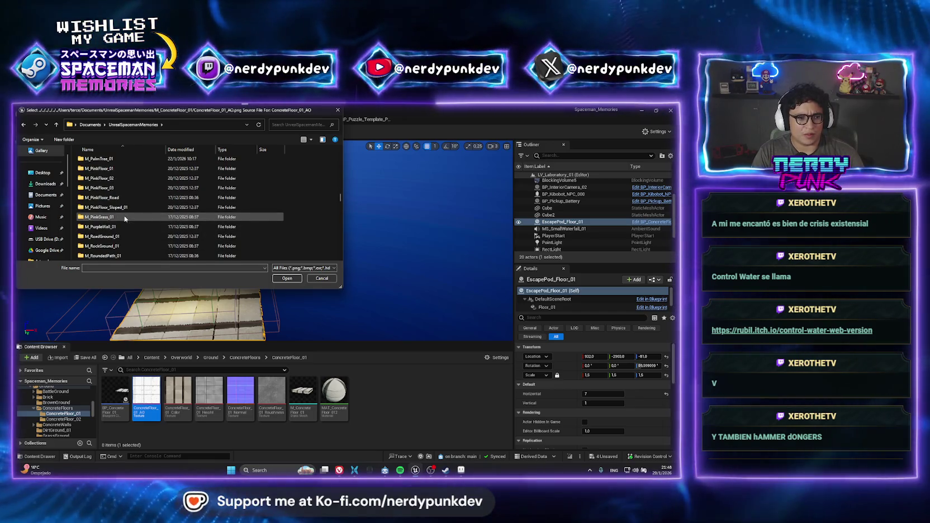
scroll(128, 202, "down", 4)
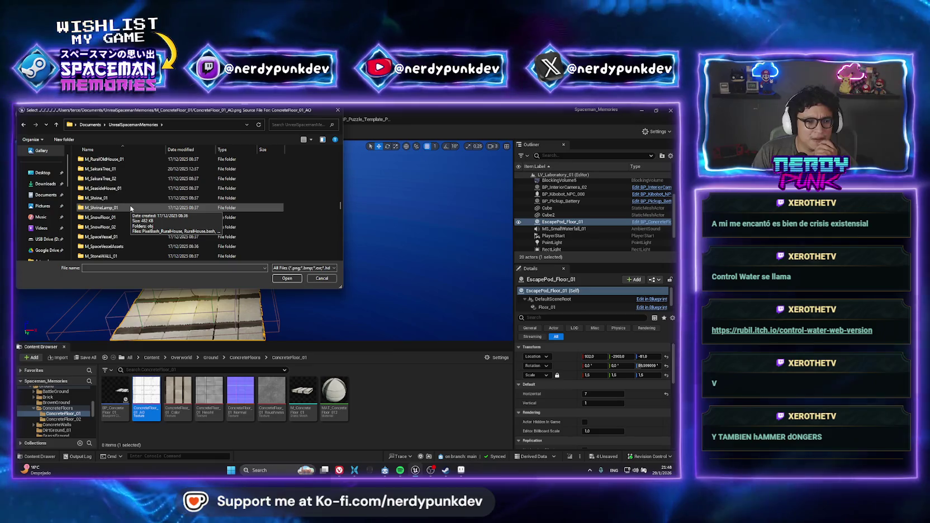
scroll(130, 206, "down", 2)
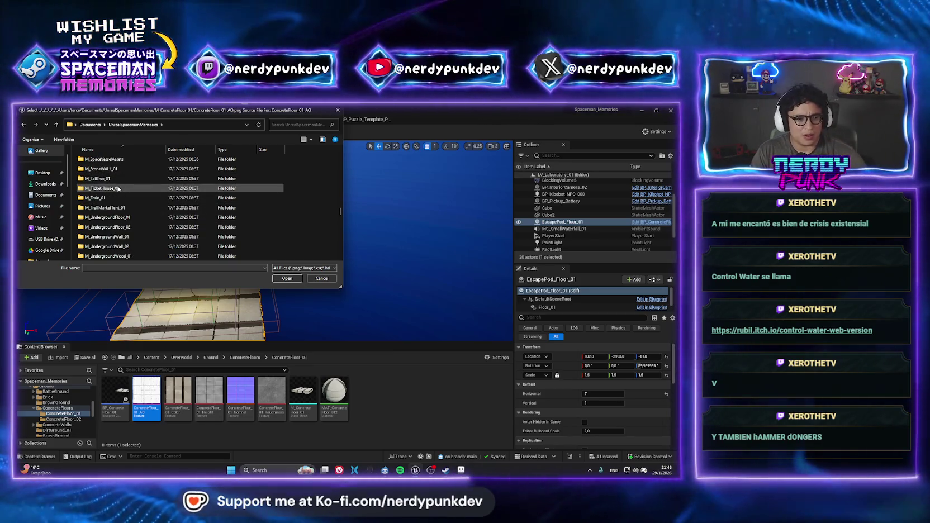
scroll(120, 208, "up", 1)
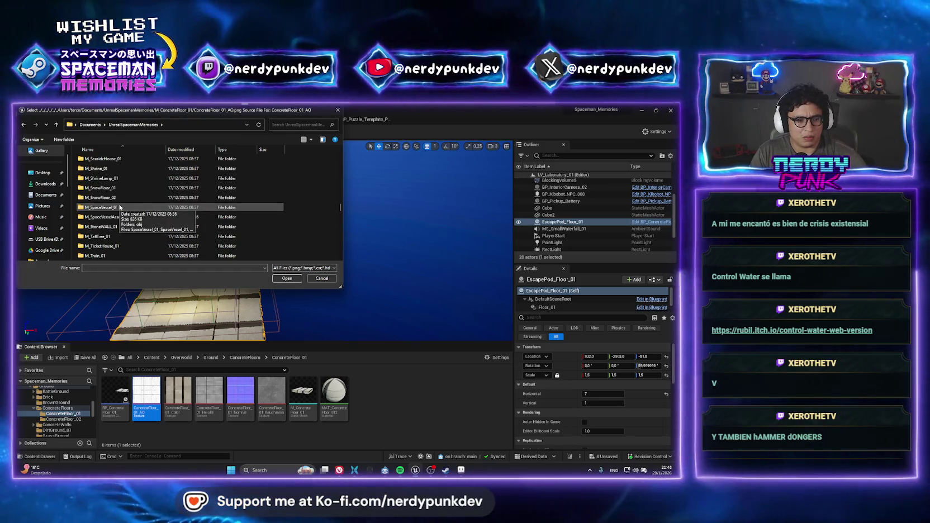
scroll(119, 206, "up", 3)
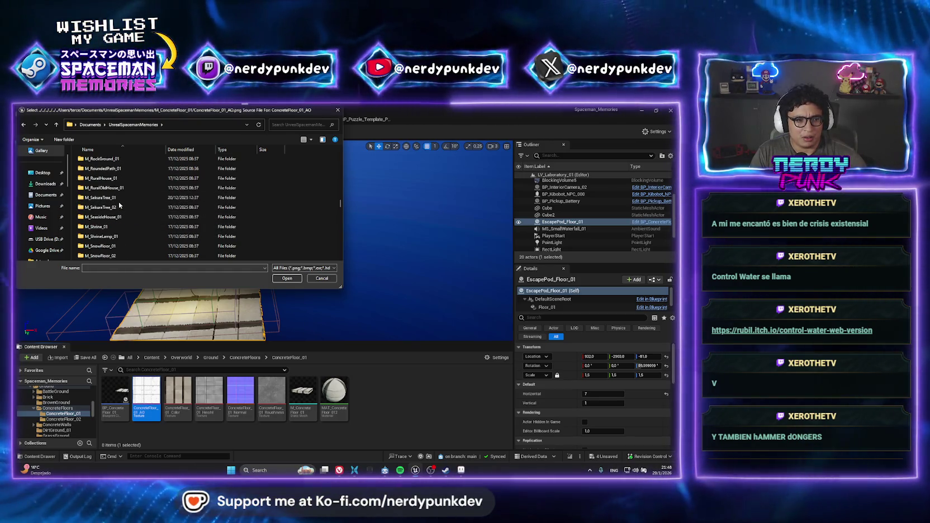
scroll(119, 205, "up", 3)
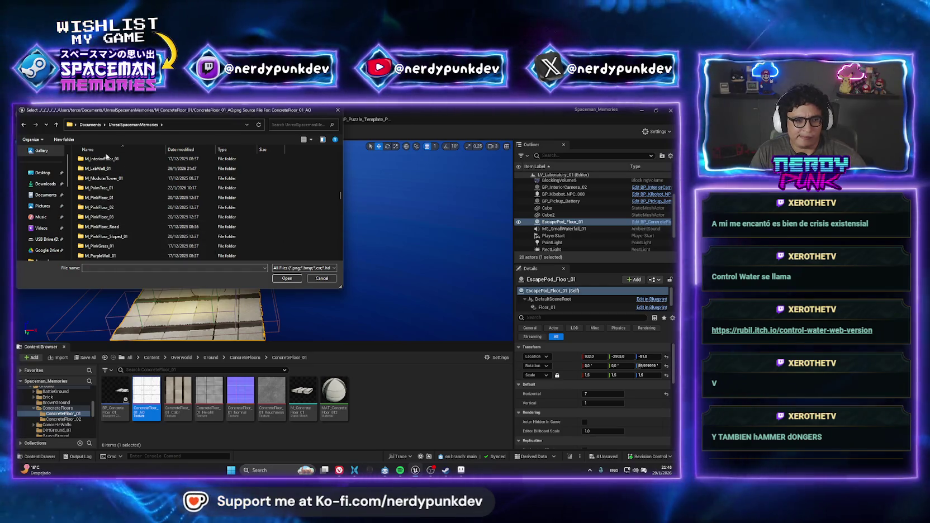
double_click(101, 169)
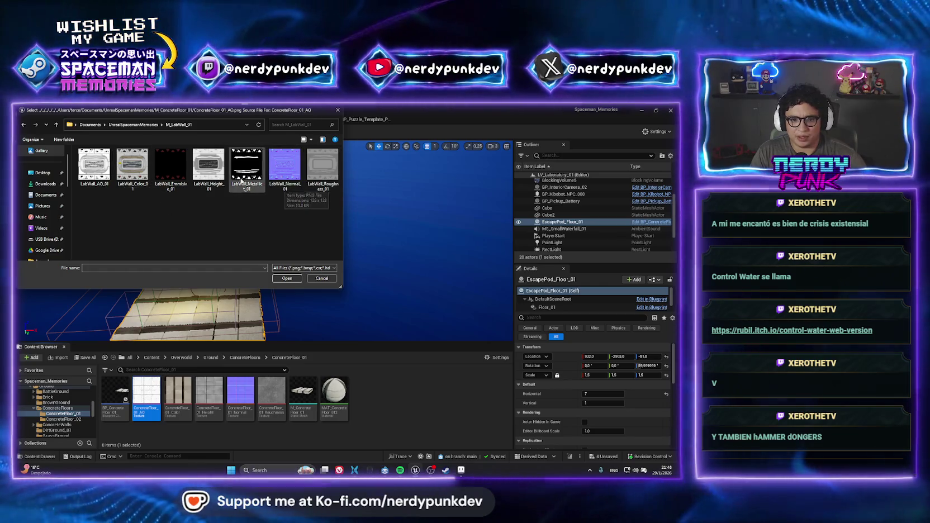
left_click(101, 167)
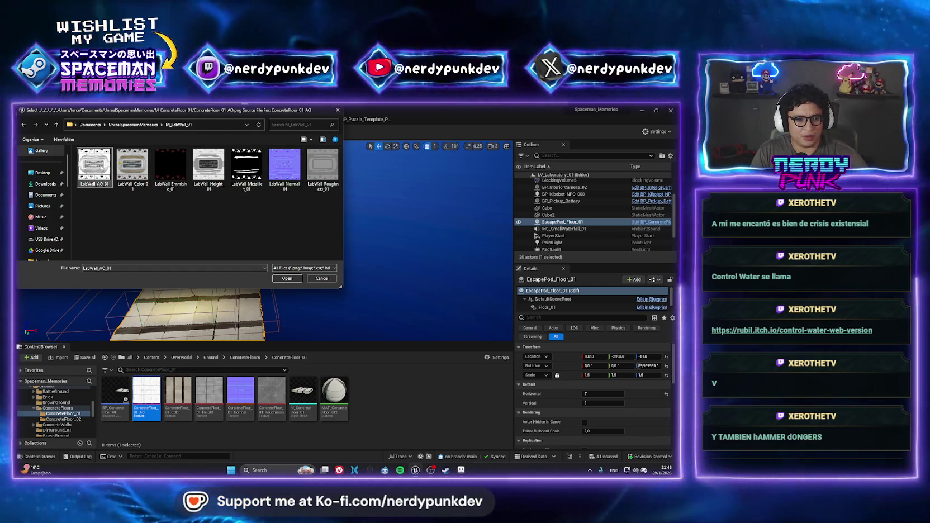
left_click(287, 278)
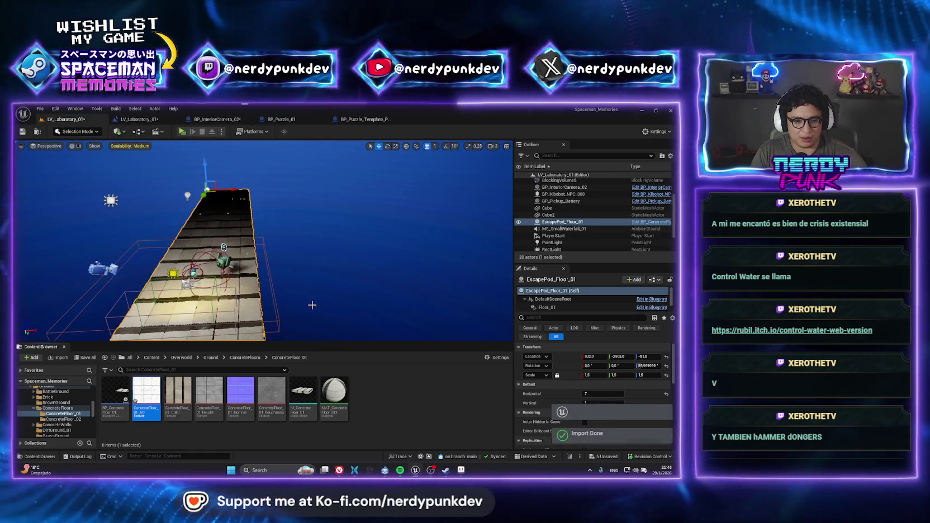
Start reimporting ConcreteFloor_01_Color with a new file, browsing from the UnrealSpacemanMemories folder
left_click(178, 394)
right_click(178, 394)
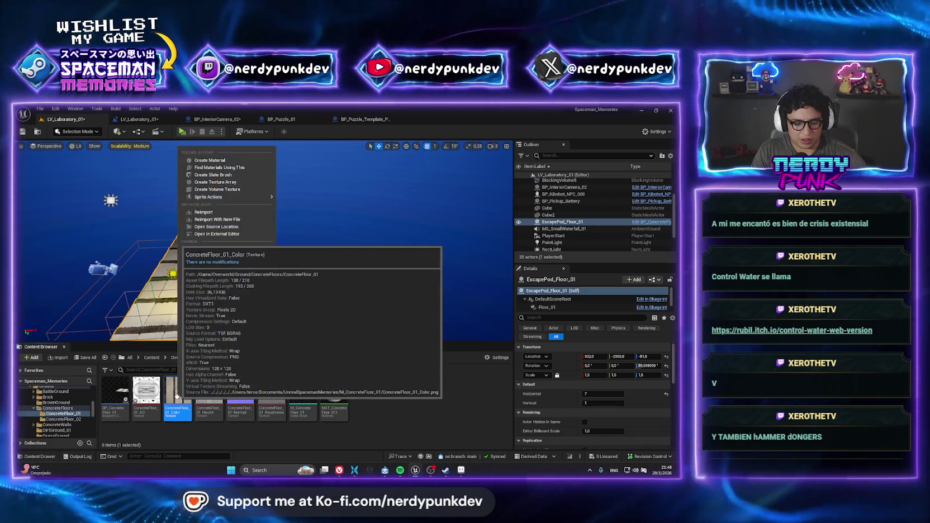
left_click(215, 220)
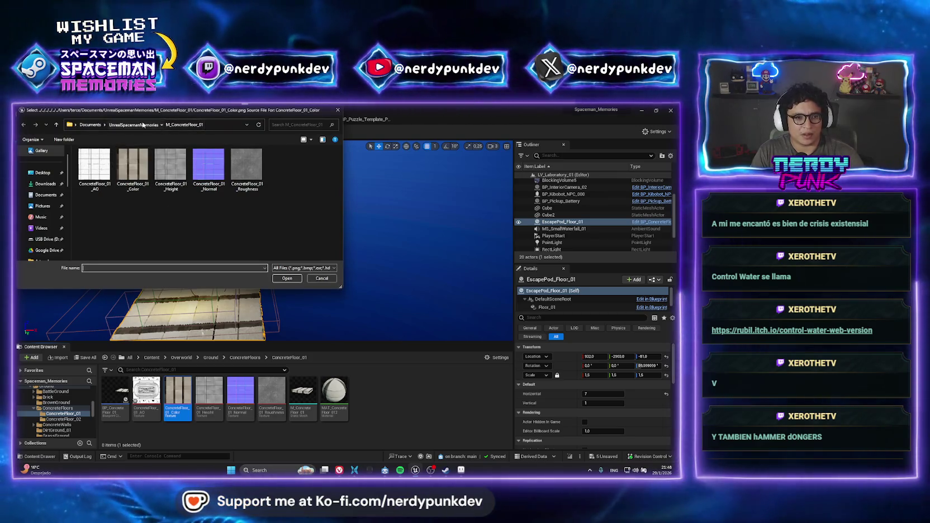
left_click(134, 124)
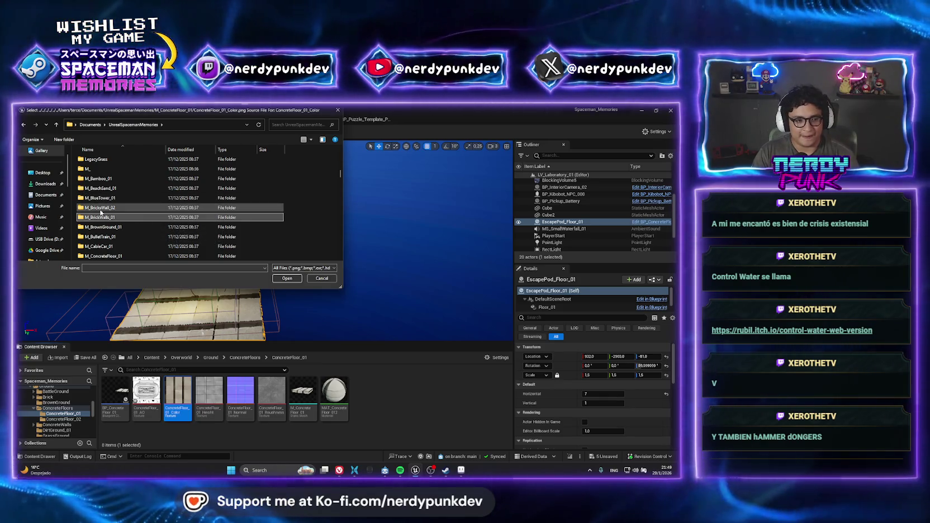
Pick LabWall_Color_01 in the M_LabWall_01 folder as the color texture's new source
scroll(134, 213, "up", 1)
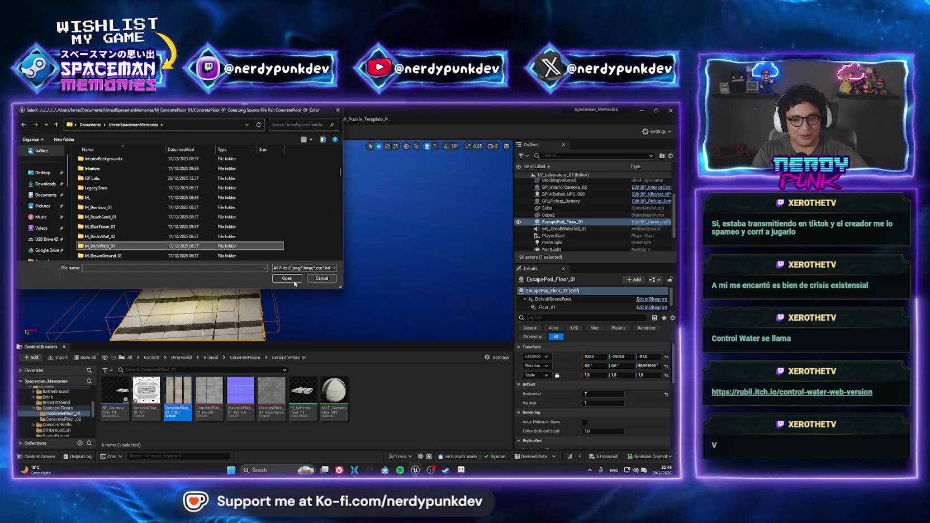
left_click(129, 228)
scroll(129, 228, "down", 1)
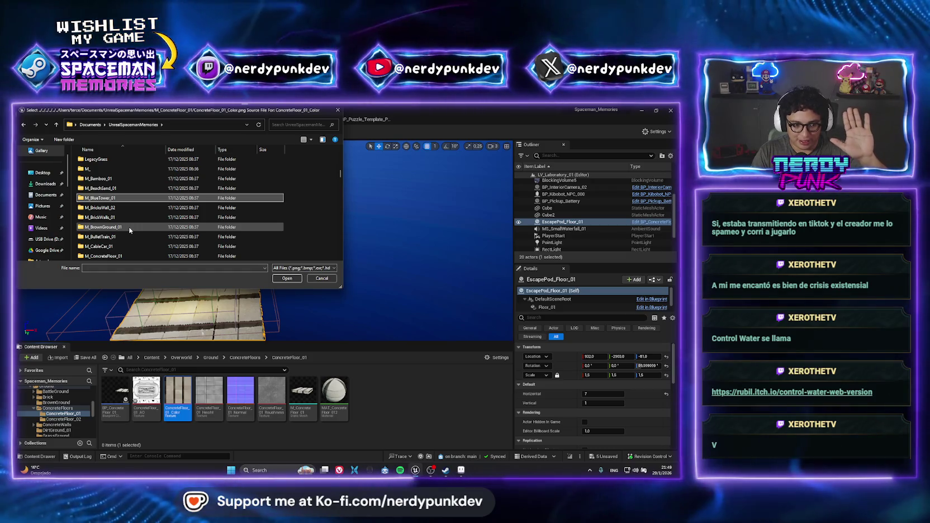
scroll(121, 223, "down", 1)
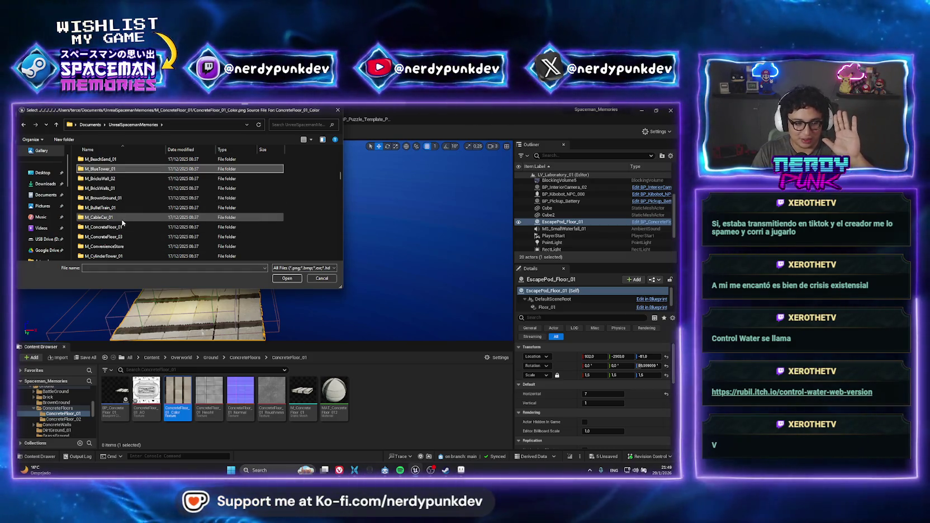
scroll(112, 221, "up", 1)
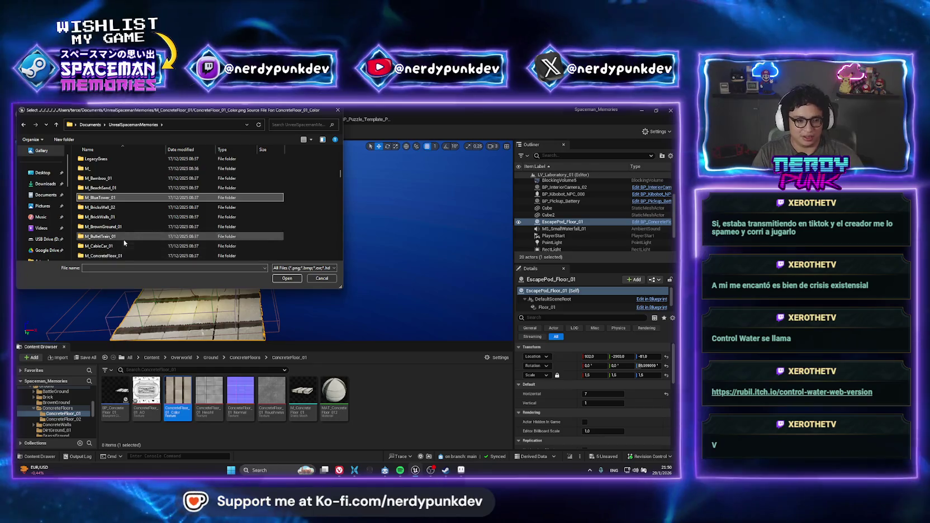
scroll(123, 239, "down", 1)
scroll(119, 237, "up", 1)
scroll(114, 232, "up", 1)
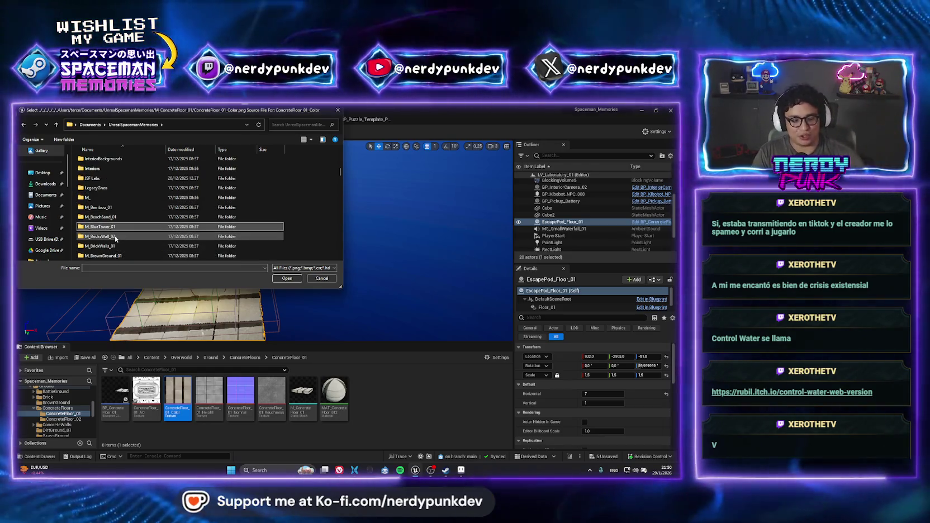
scroll(119, 246, "down", 5)
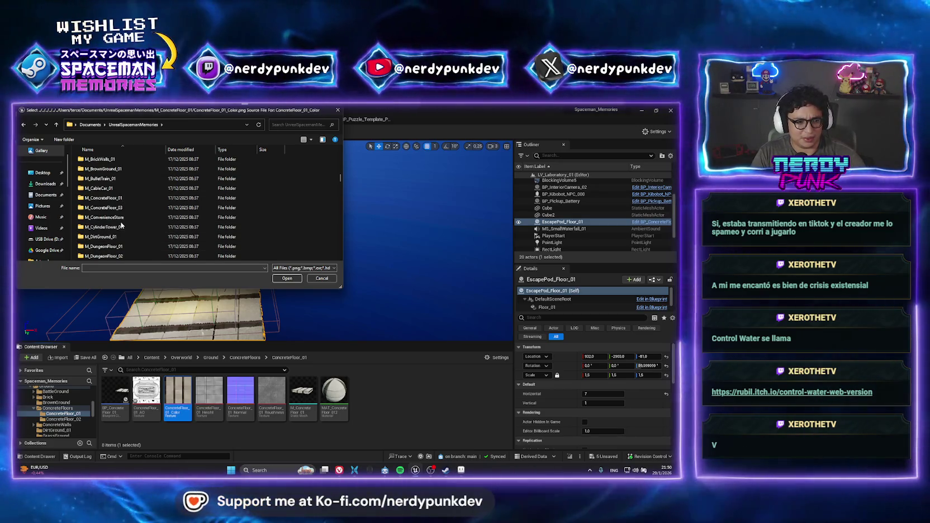
scroll(120, 225, "down", 4)
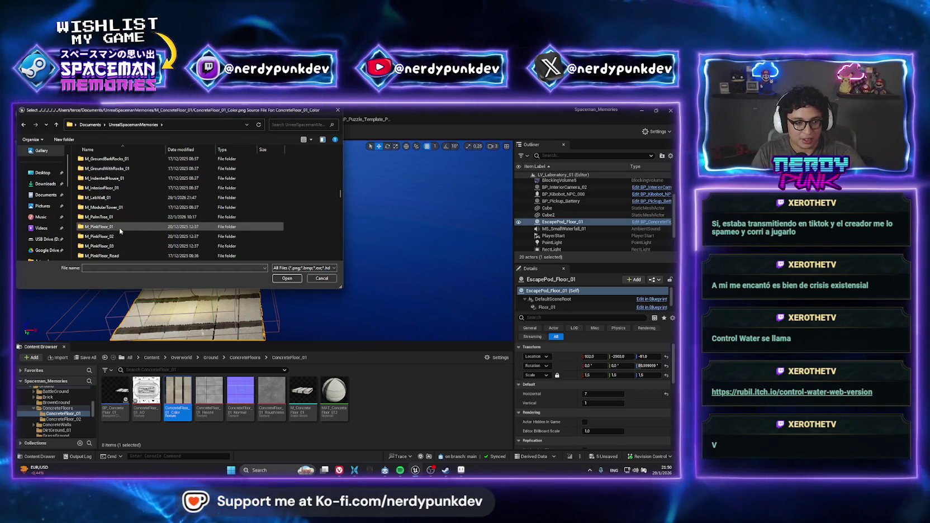
double_click(107, 227)
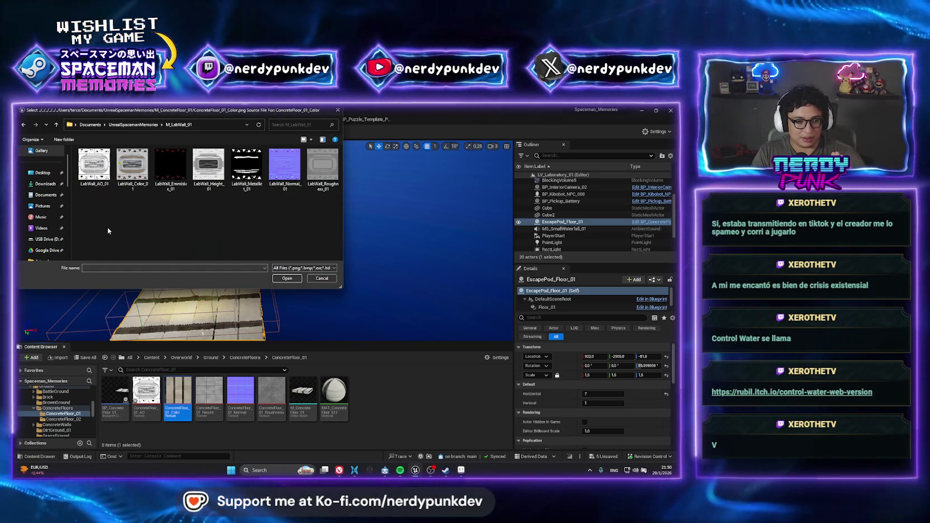
left_click(133, 189)
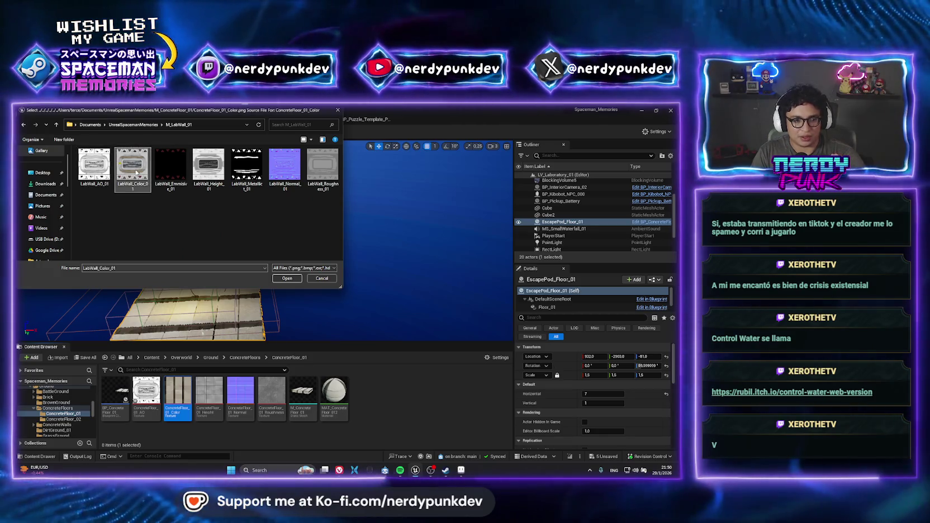
left_click(291, 279)
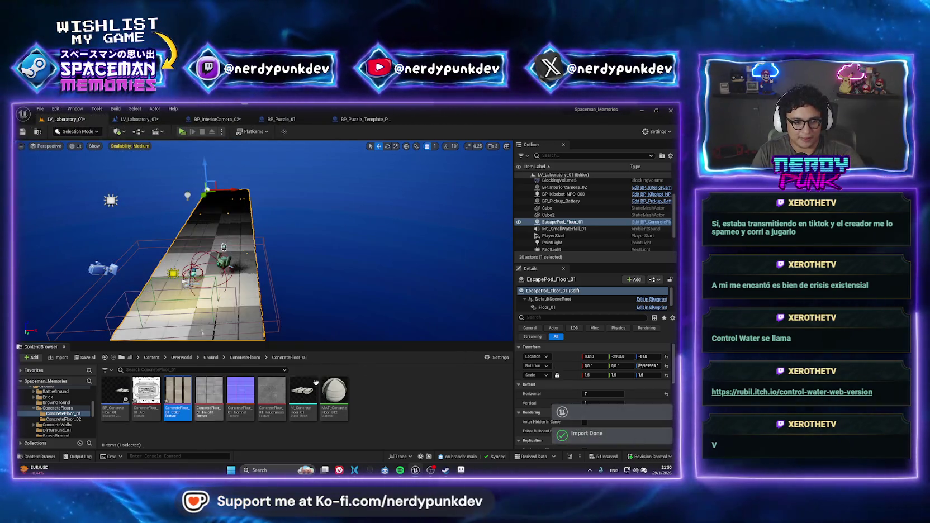
Reimport ConcreteFloor_01_Height from LabWall_Height_01, found by searching 'heig'
left_click(209, 386)
right_click(209, 385)
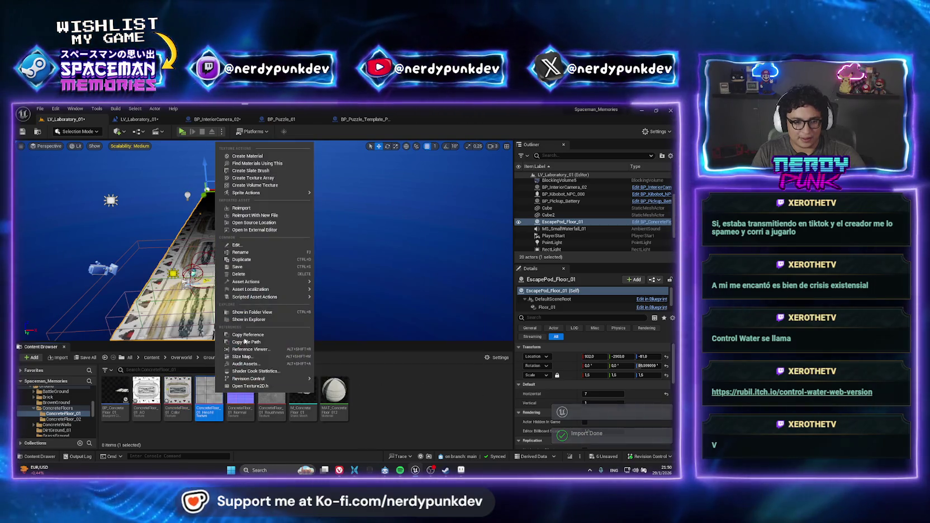
left_click(250, 212)
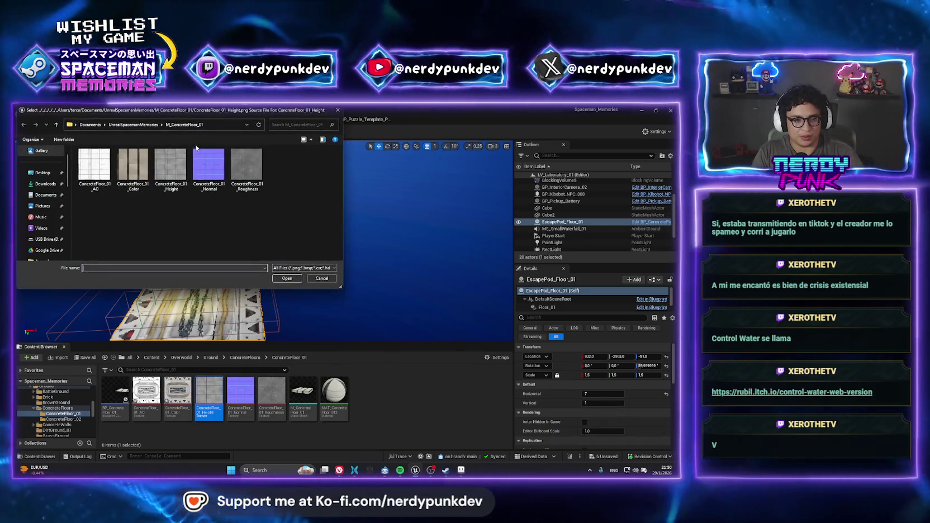
left_click(280, 125)
type("heig")
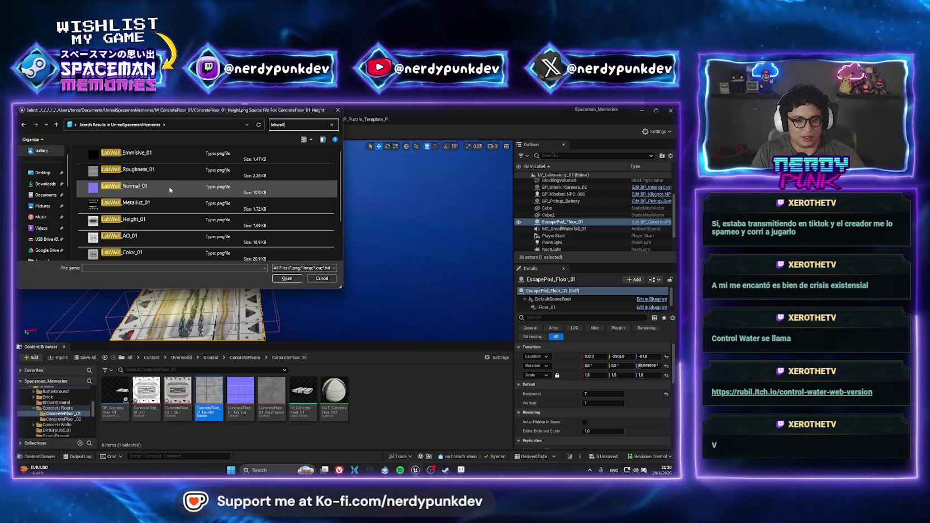
left_click(148, 222)
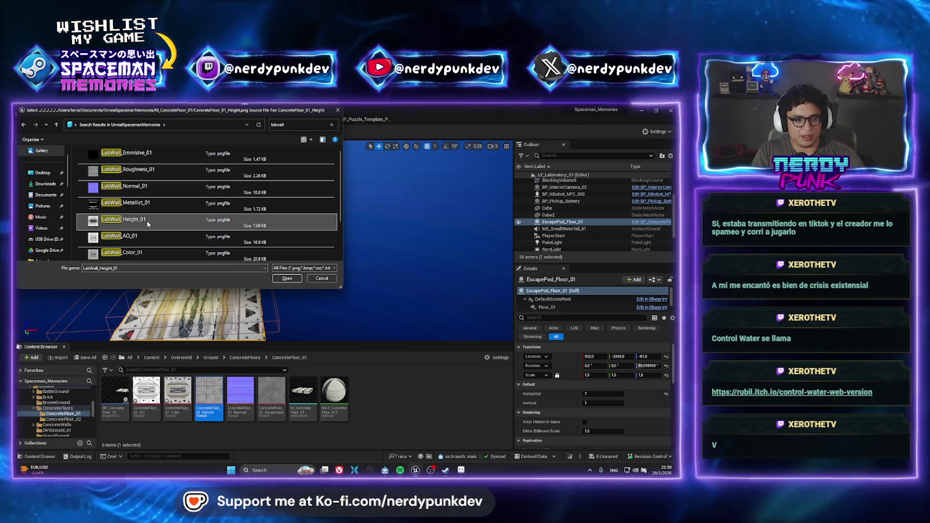
left_click(287, 278)
Start reimporting ConcreteFloor_01_Normal with a new file, trying then clearing a 'labwall' search
right_click(243, 398)
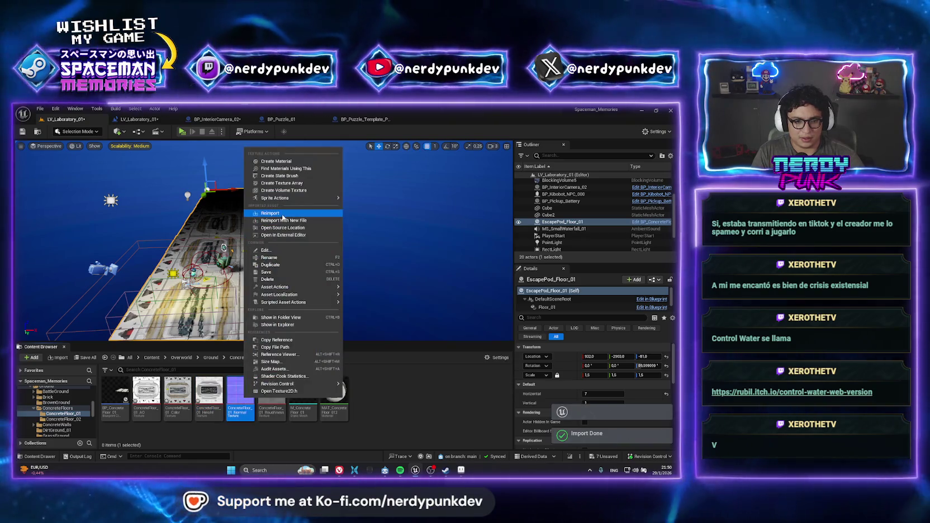
left_click(294, 143)
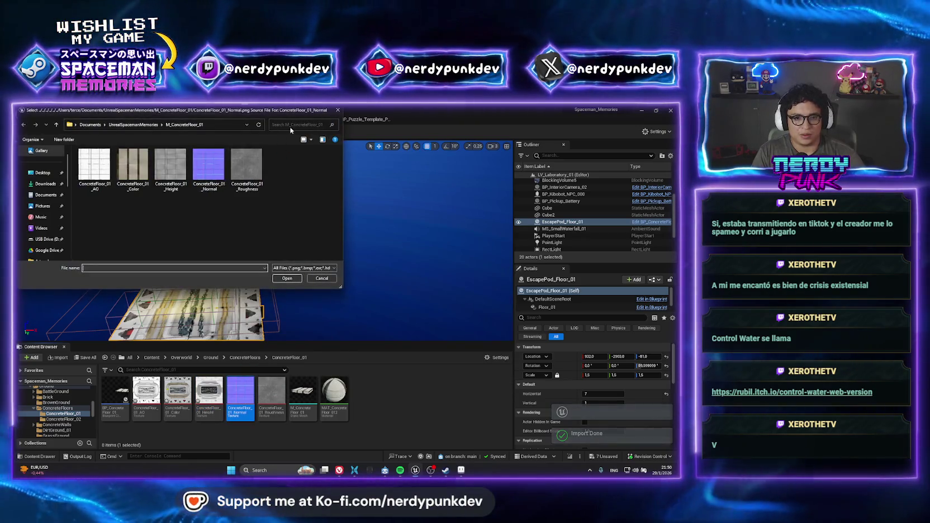
left_click(288, 126)
type("labwall")
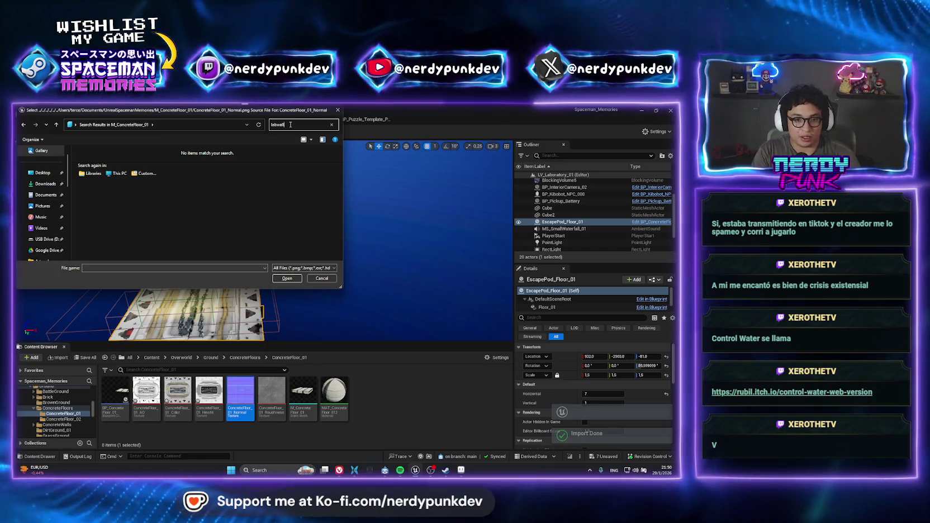
key("BackSpace")
key("BackSpace")
key("BackSpace")
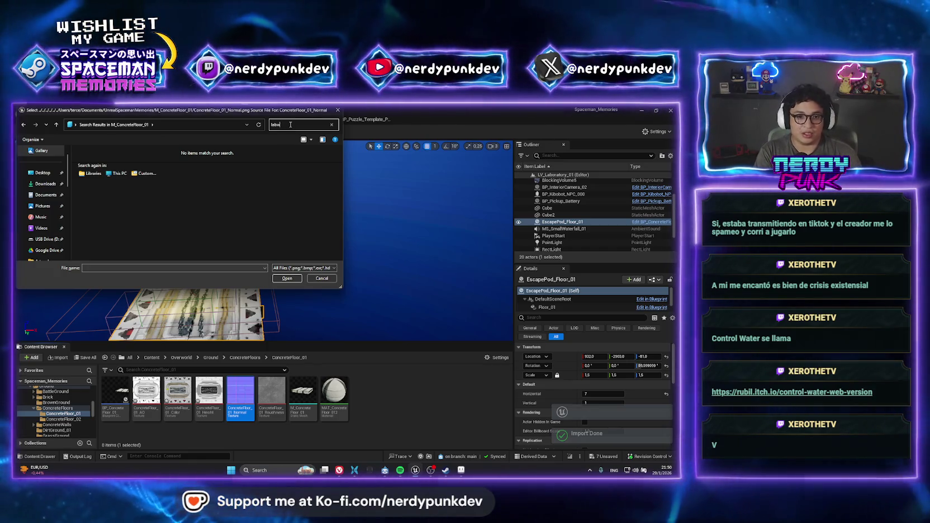
key("BackSpace")
key("BackSpace")
key("BackSpace")
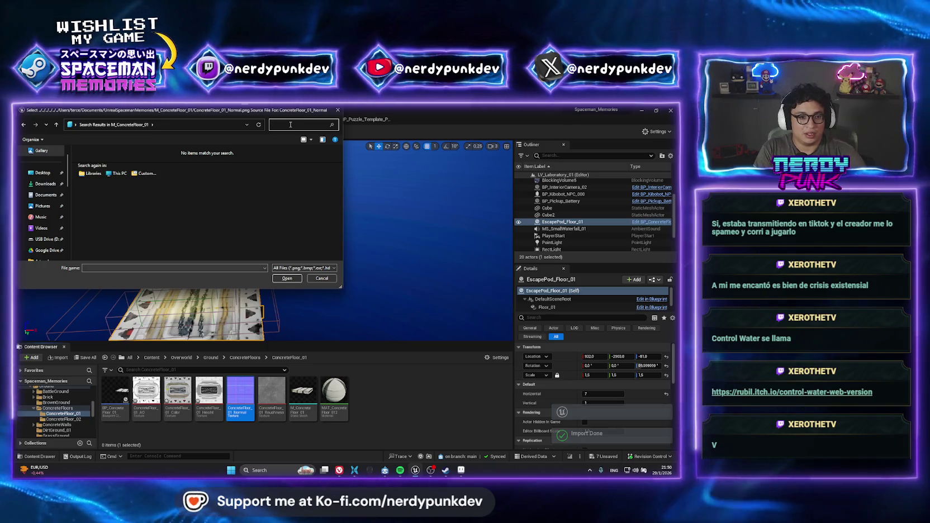
Pick LabWall_Normal_01 from UnrealSpacemanMemories' M_LabWall_01 folder as the normal source
left_click(134, 127)
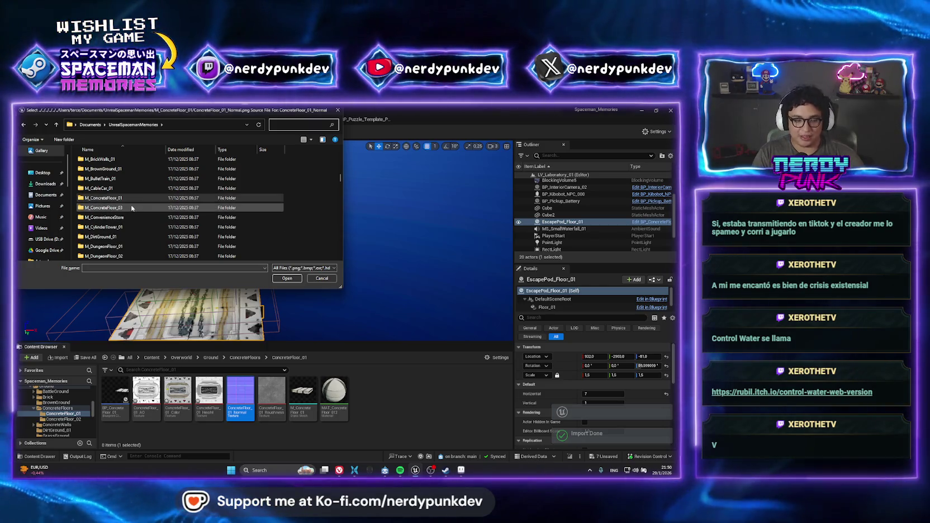
scroll(128, 215, "down", 2)
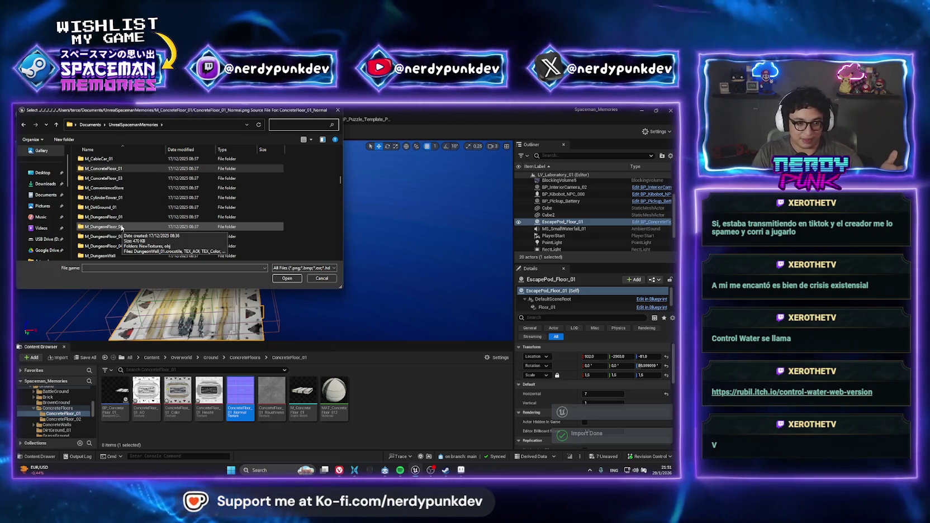
scroll(123, 229, "up", 2)
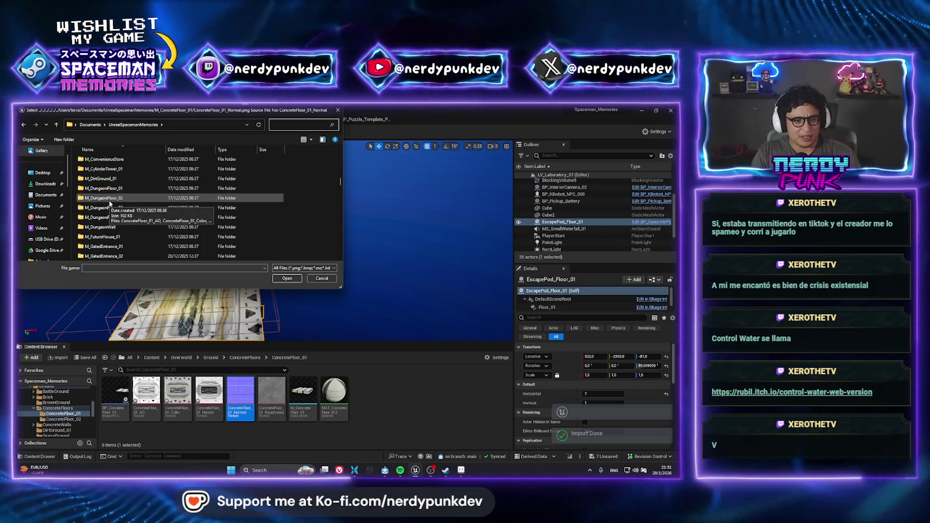
scroll(123, 234, "down", 5)
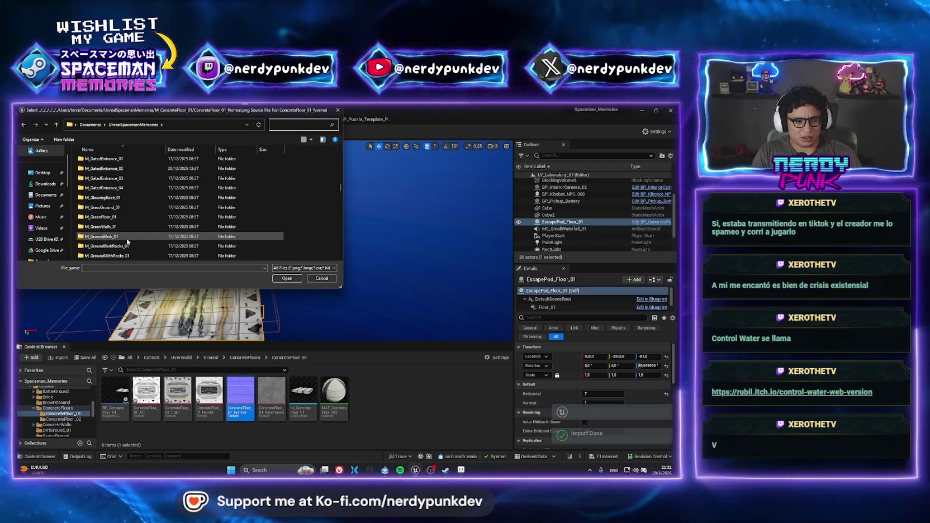
double_click(106, 255)
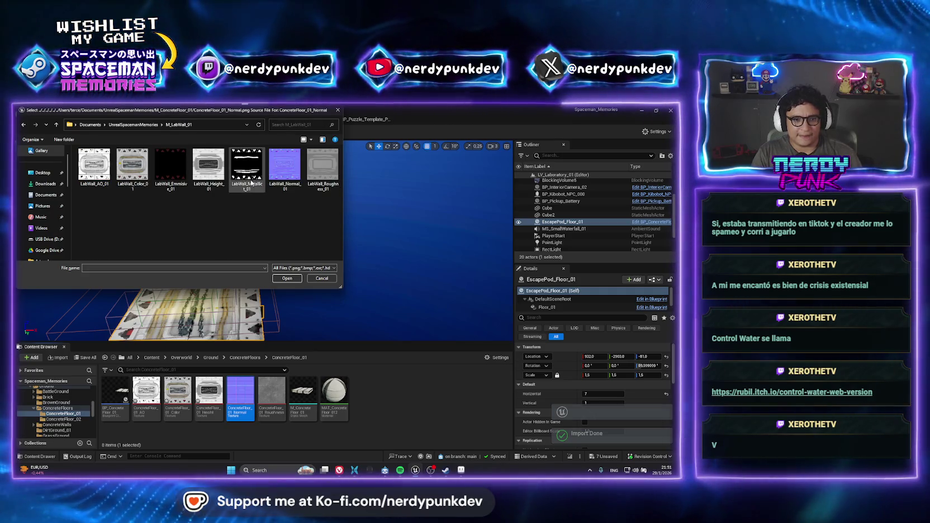
left_click(284, 168)
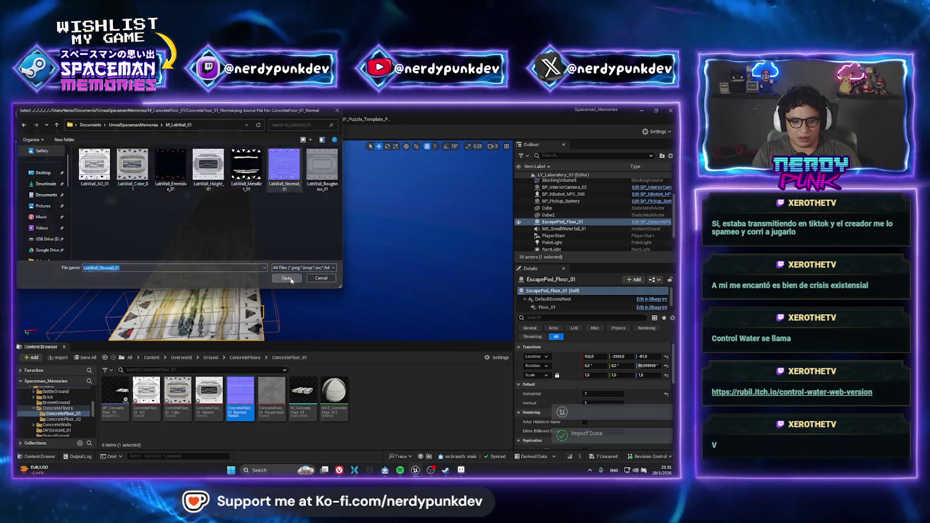
left_click(287, 277)
Start reimporting ConcreteFloor_01_Roughness with a new file and scroll through the project's folders
right_click(266, 417)
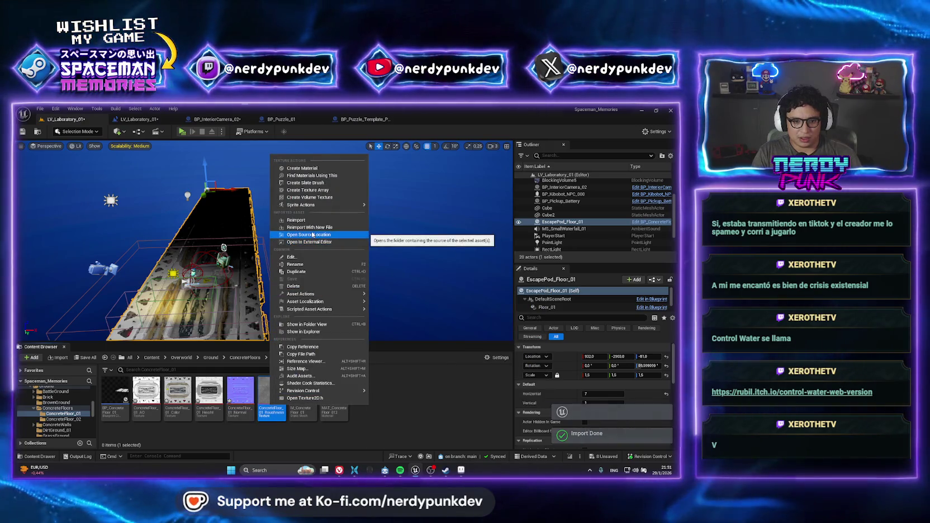
left_click(310, 228)
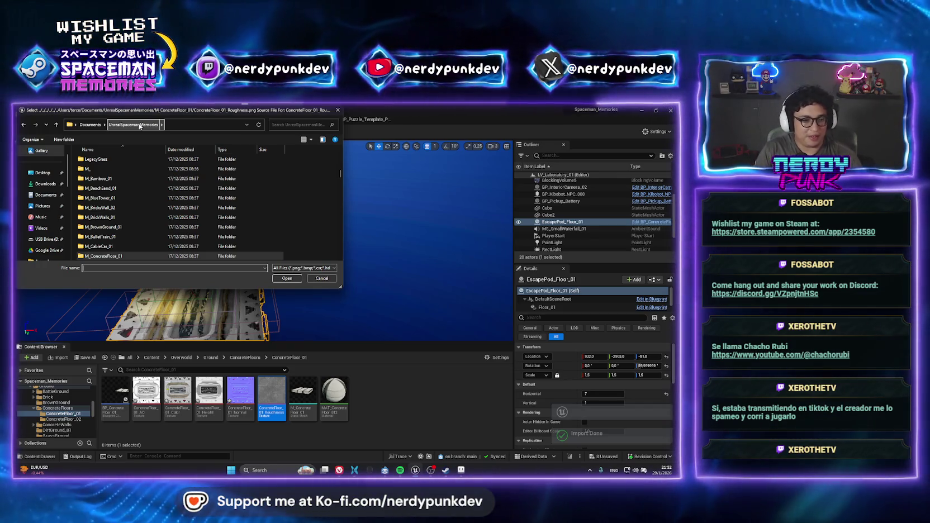
scroll(144, 235, "down", 3)
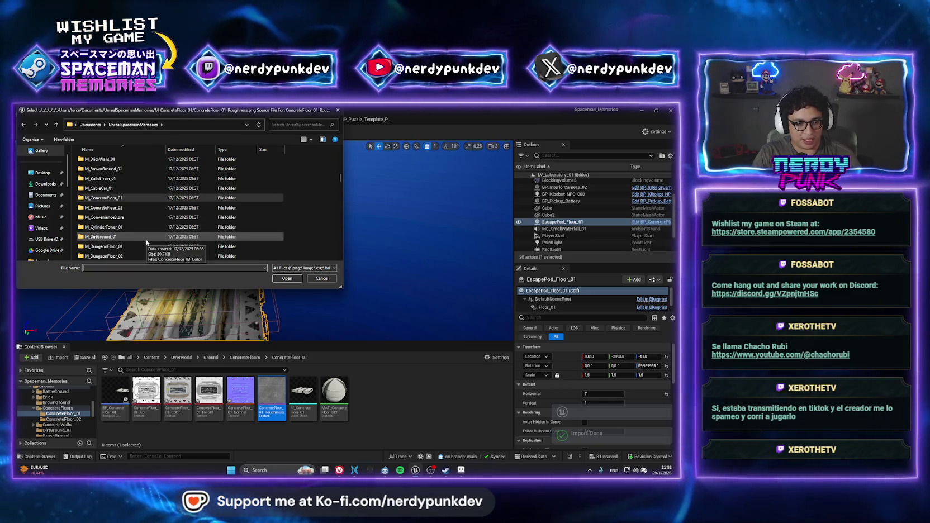
scroll(147, 242, "down", 5)
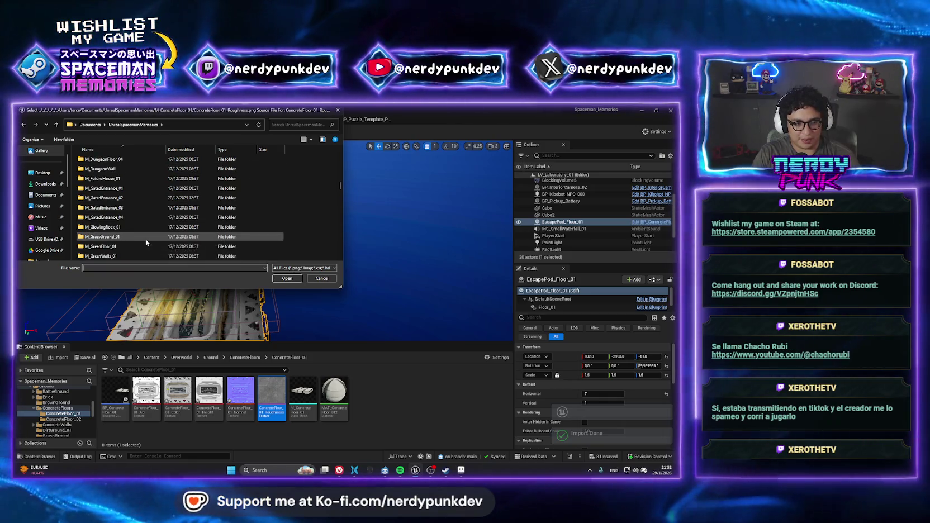
scroll(119, 216, "down", 1)
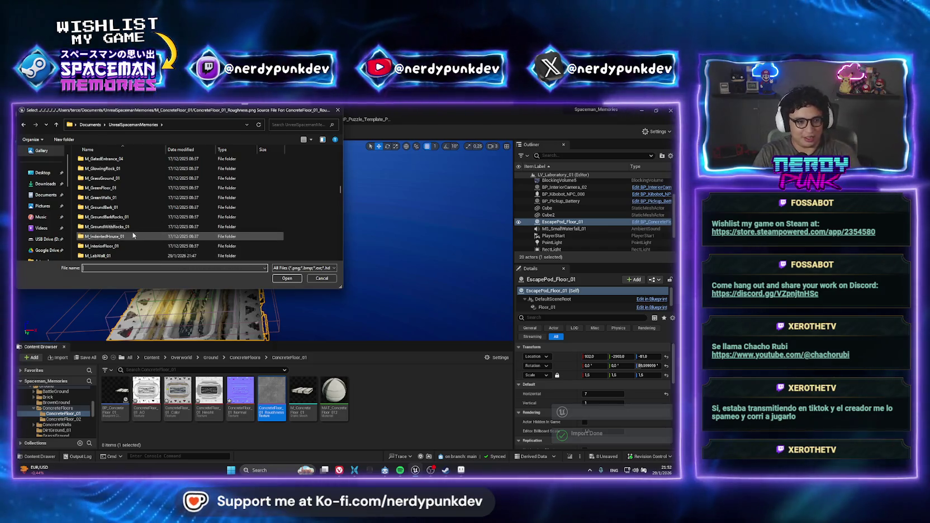
scroll(118, 225, "down", 4)
Open M_LabWall_01 and confirm LabWall_Roughness_01 as the roughness texture's new source
scroll(120, 218, "up", 1)
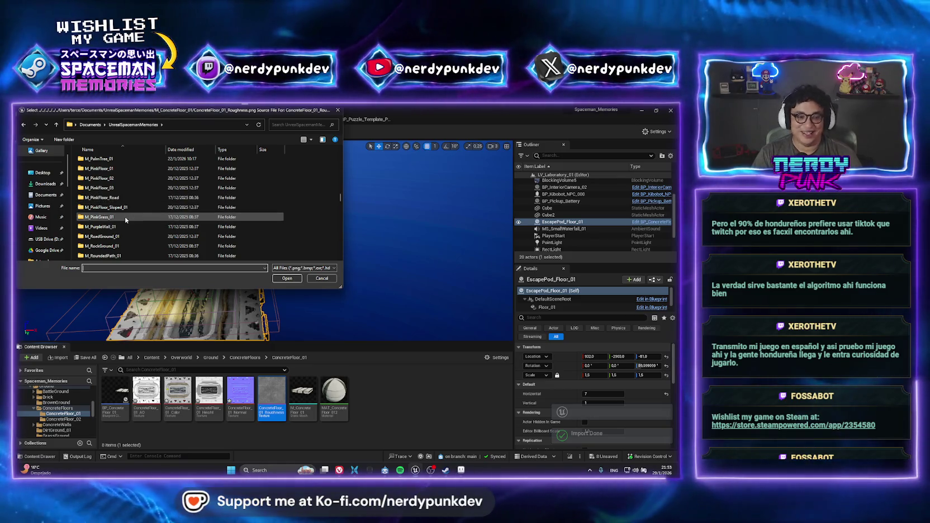
scroll(127, 216, "down", 2)
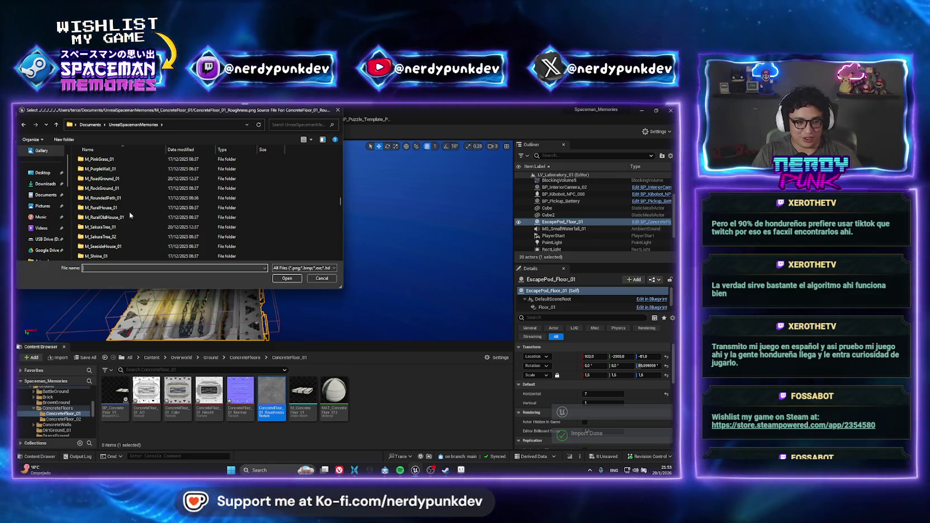
scroll(129, 235, "down", 1)
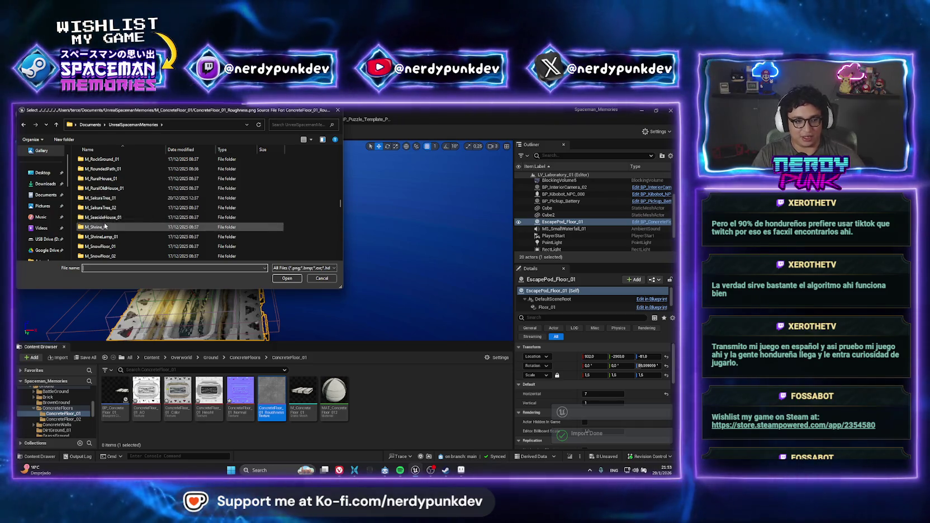
scroll(112, 221, "up", 2)
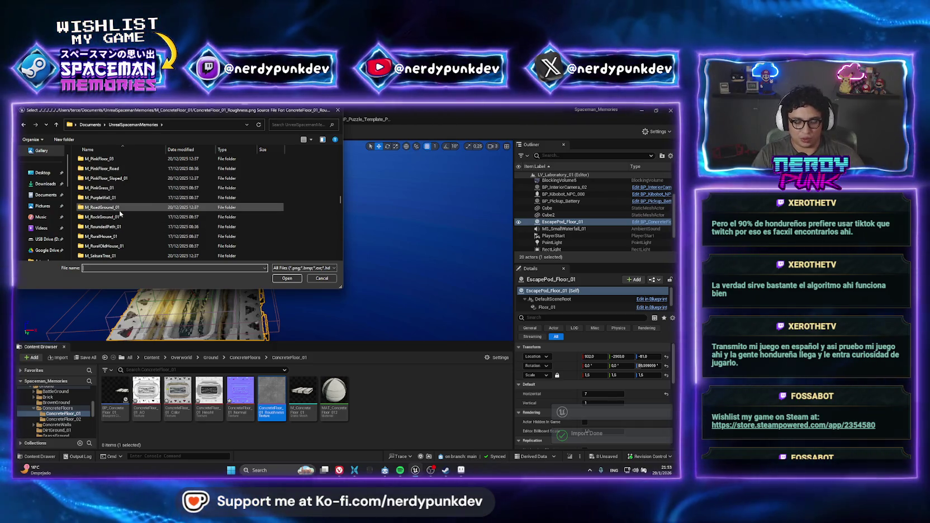
scroll(120, 213, "up", 2)
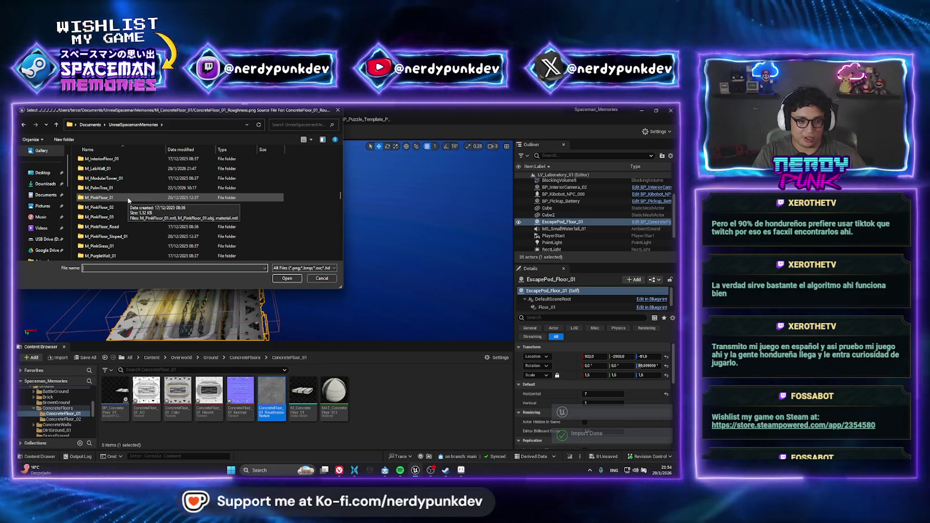
scroll(128, 199, "down", 3)
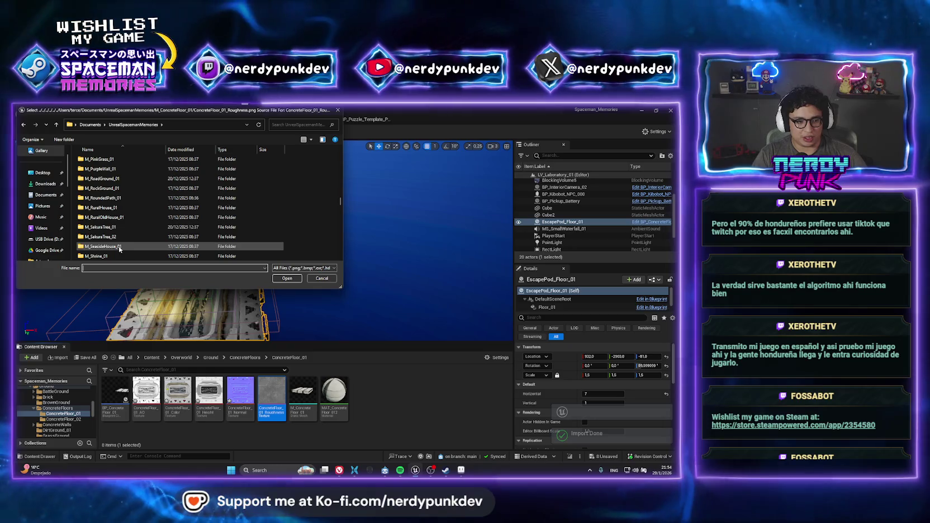
scroll(119, 249, "down", 2)
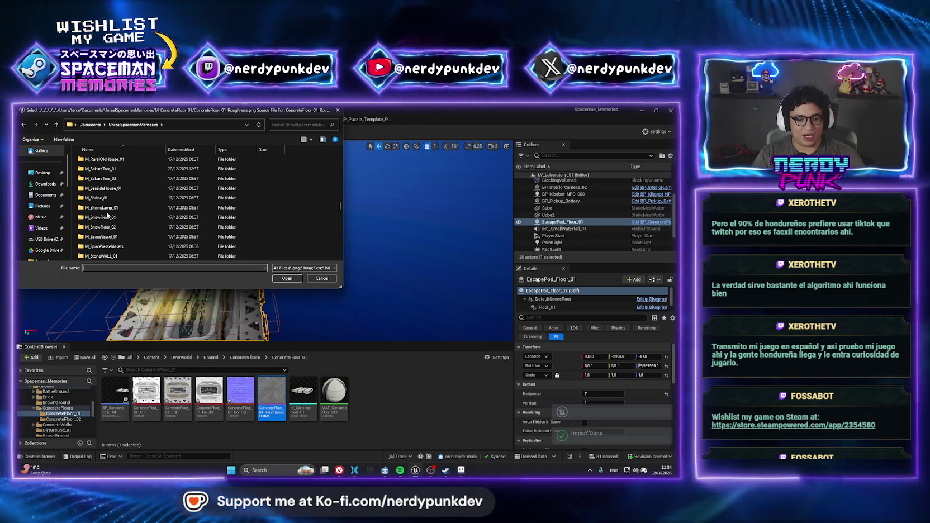
scroll(111, 224, "down", 5)
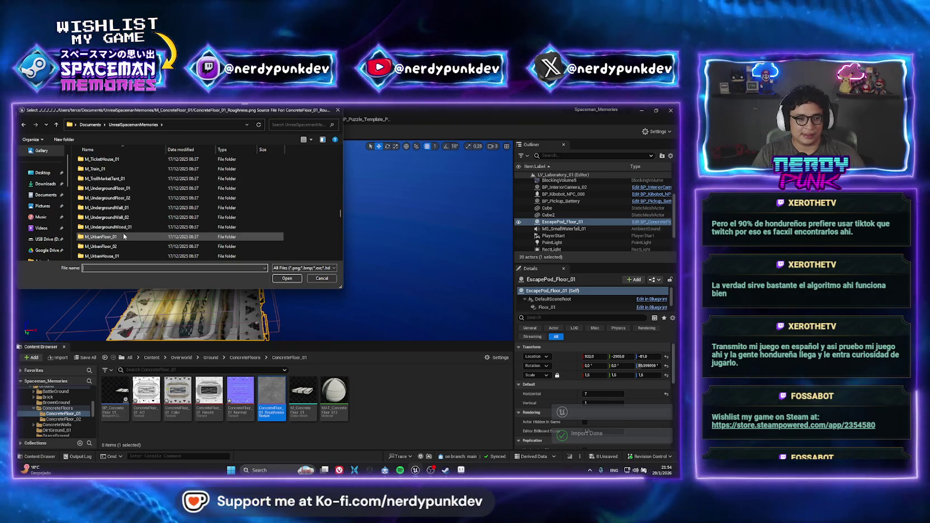
scroll(120, 219, "up", 1)
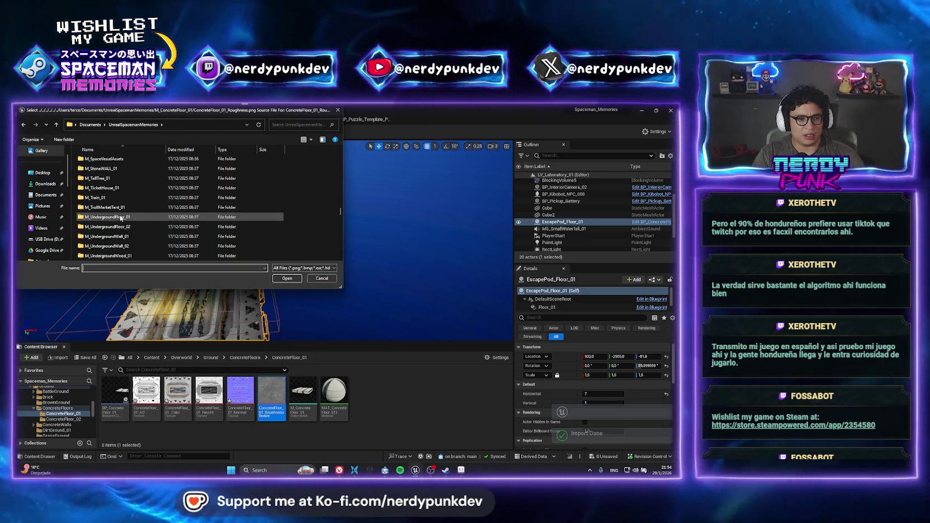
scroll(121, 218, "up", 5)
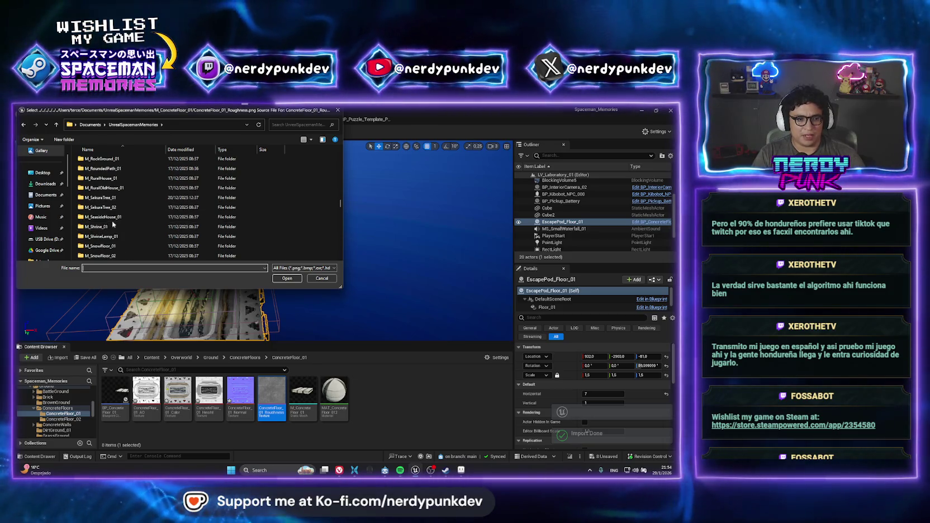
scroll(113, 225, "up", 5)
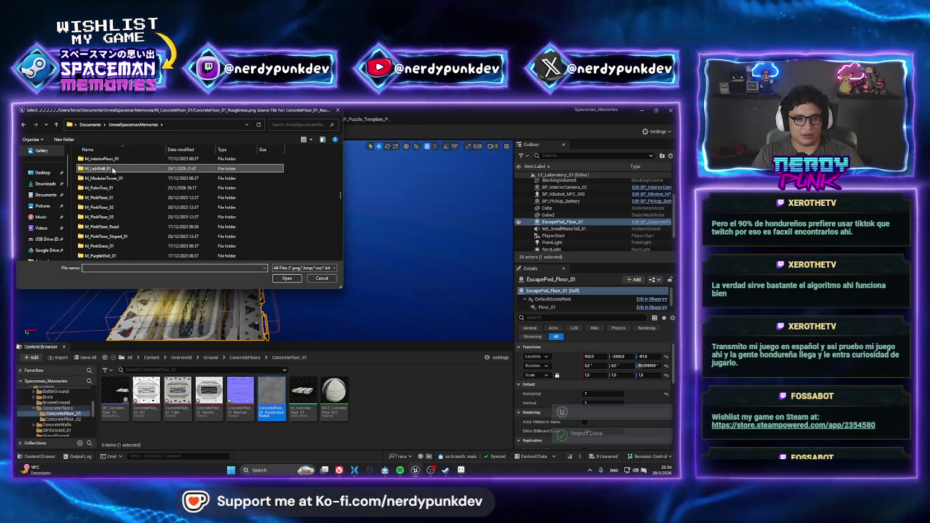
double_click(112, 169)
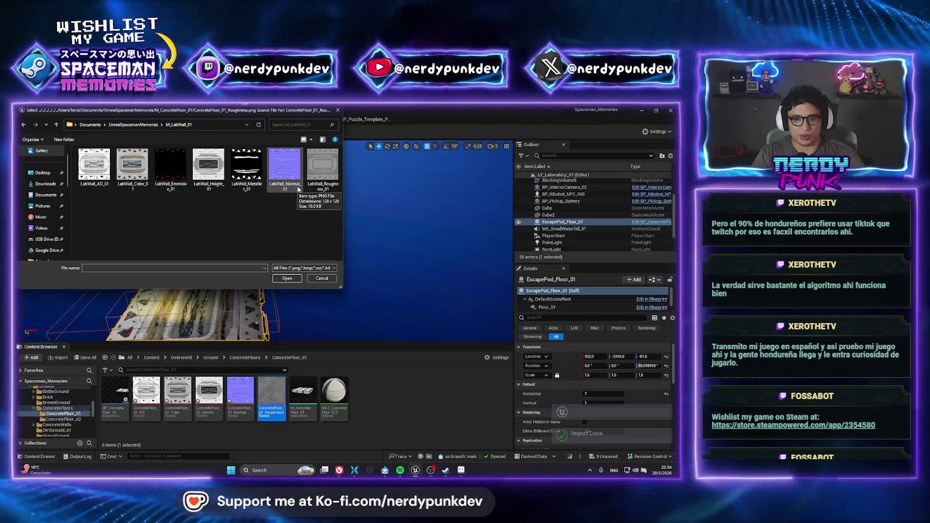
left_click(323, 167)
left_click(285, 278)
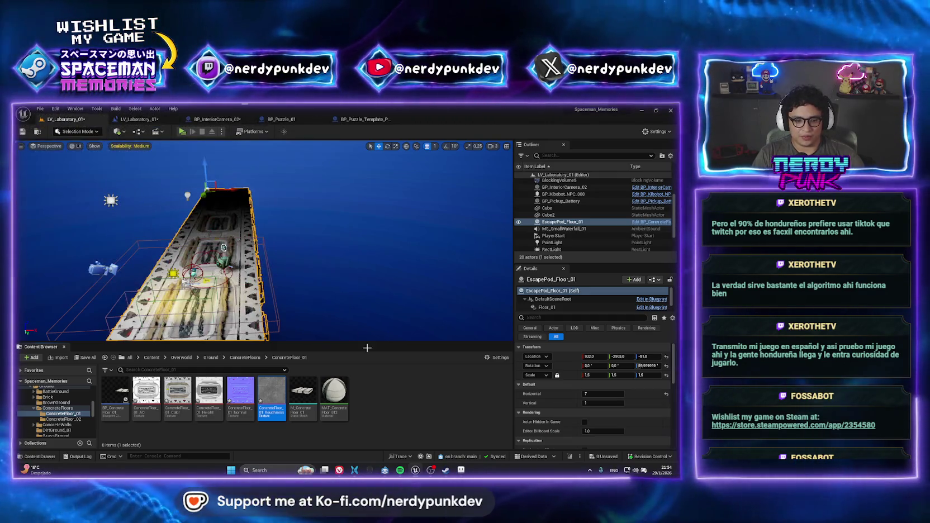
Frame the selected escape pod floor close up in the viewport with F
key("f")
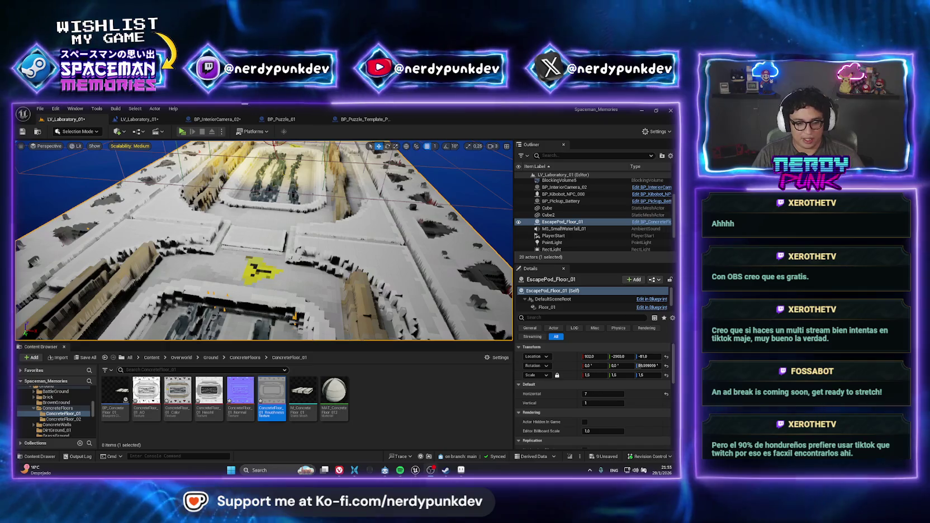
Set MAT_ConcreteFloor_012's Displacement Magnitude from 30.0 to 15 and apply the material
double_click(335, 398)
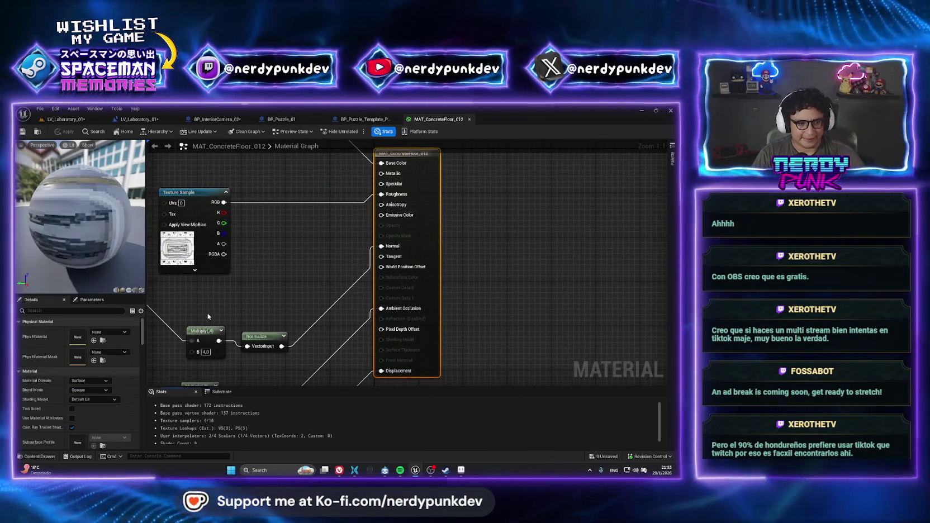
scroll(291, 318, "down", 2)
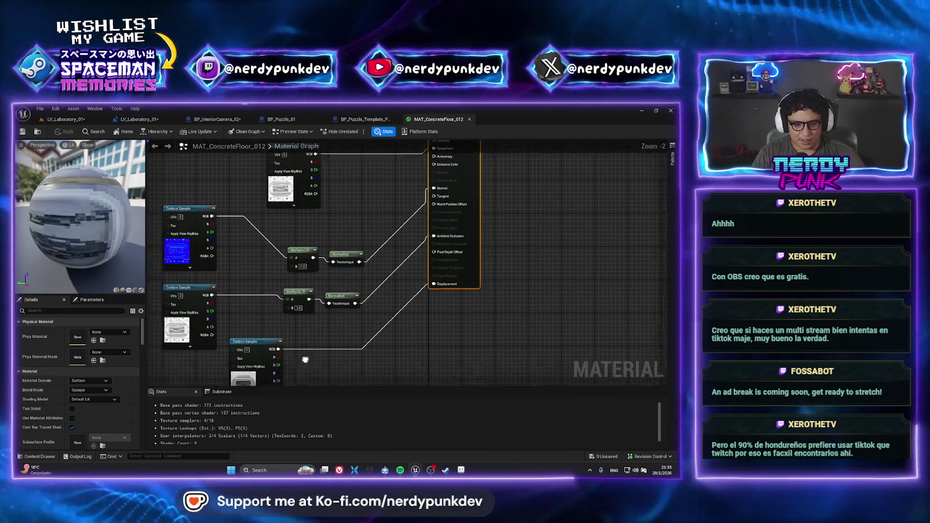
scroll(102, 362, "down", 10)
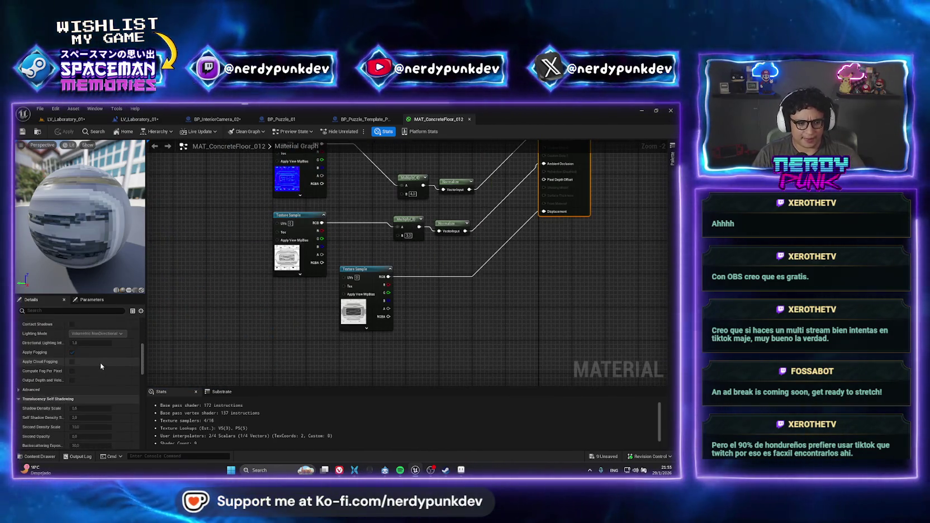
scroll(102, 364, "down", 10)
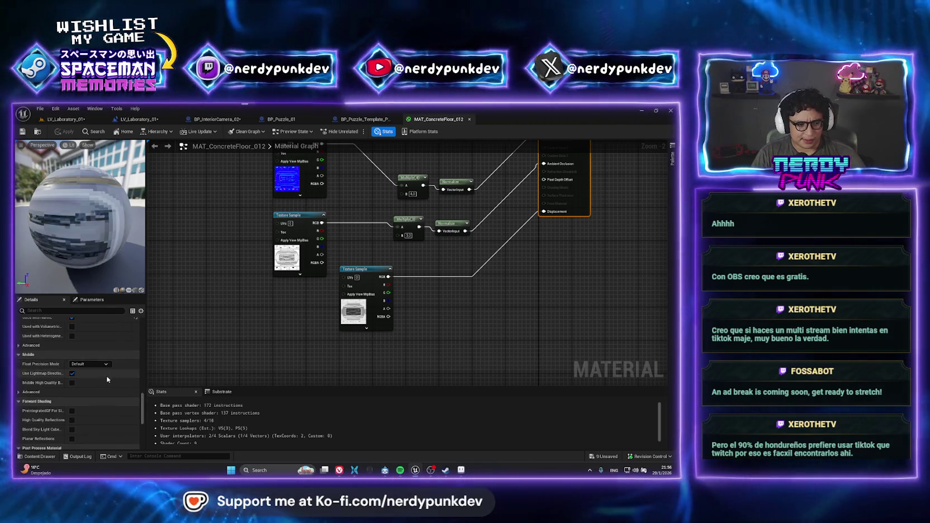
mouse_move(142, 416)
left_mouse_down()
mouse_move(136, 336)
mouse_move(135, 347)
left_mouse_up()
left_click(19, 379)
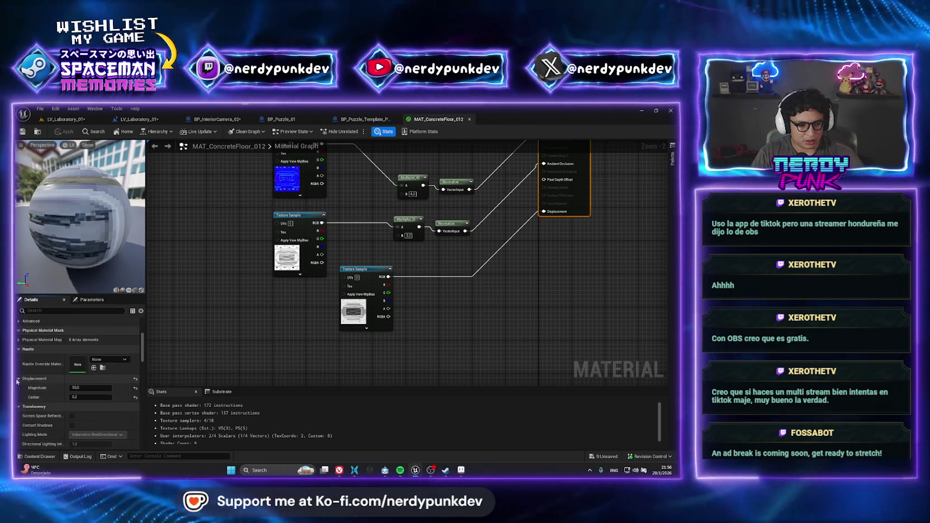
left_click(87, 388)
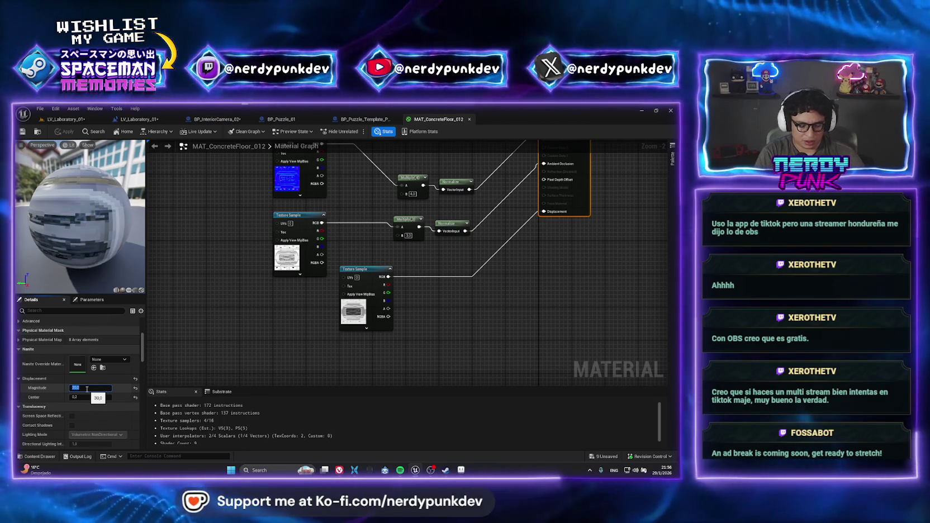
type("15")
key("Return")
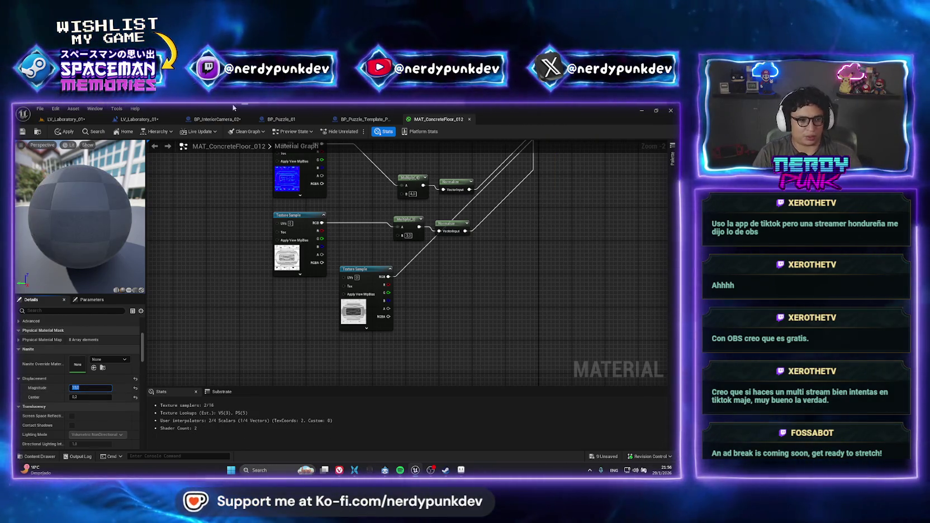
left_click(64, 131)
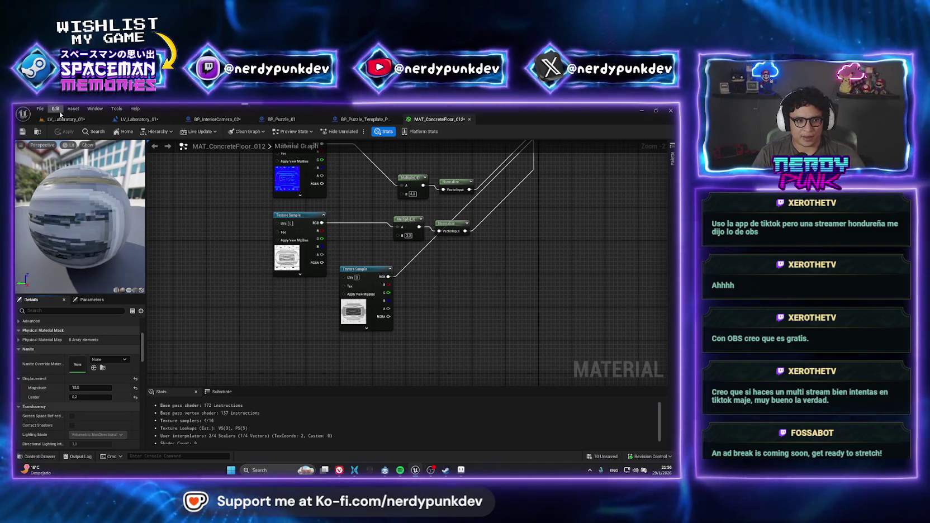
left_click(64, 119)
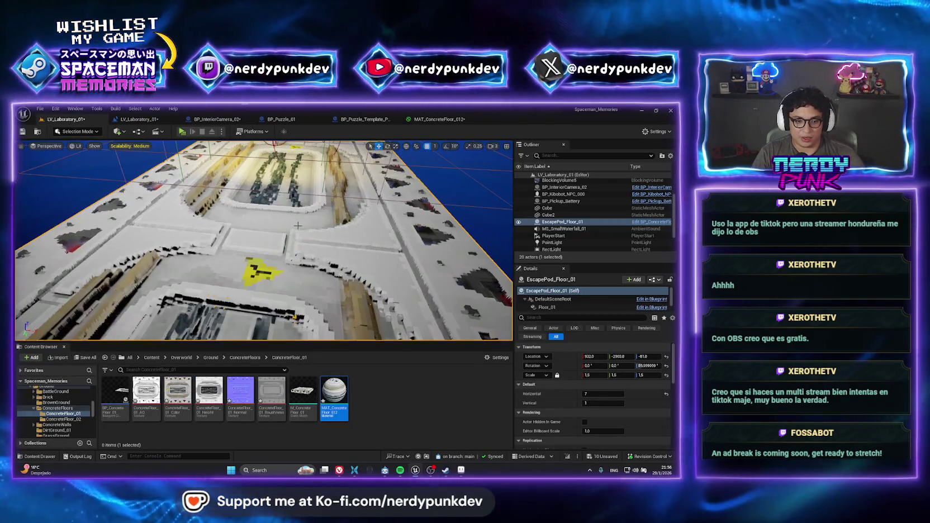
Look inside the ConcreteFloor_01 folder, then return to ConcreteFloors in the Content Browser
mouse_move(298, 225)
left_mouse_down()
mouse_move(254, 154)
mouse_move(267, 210)
left_mouse_up()
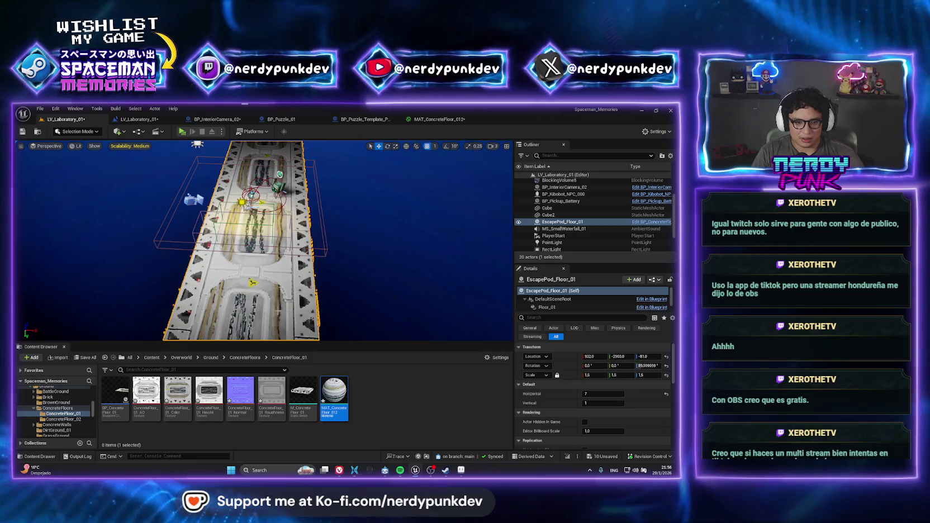
left_click(256, 358)
double_click(123, 398)
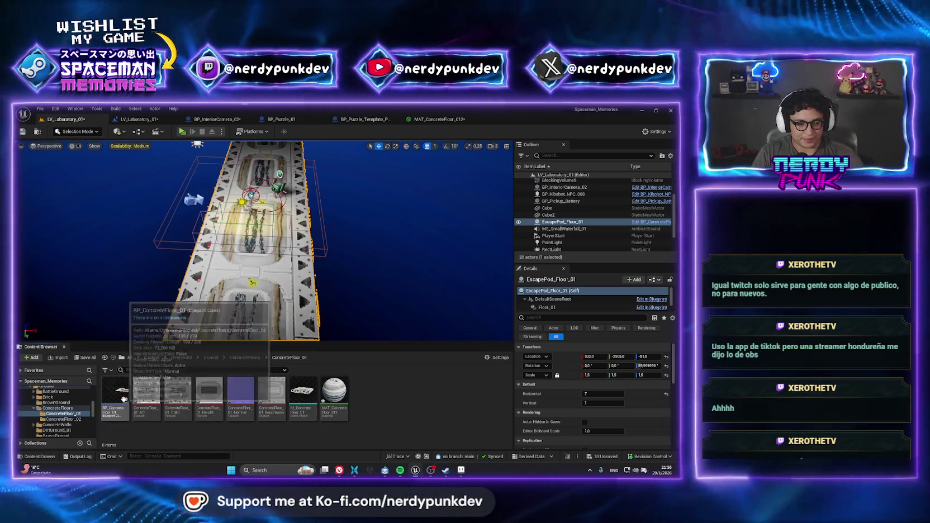
left_click(246, 358)
Open the ConcreteFloor_02 folder to show BP_ConcreteFloor_02, MAT_ConcreteFloor_02 and its other assets
double_click(146, 390)
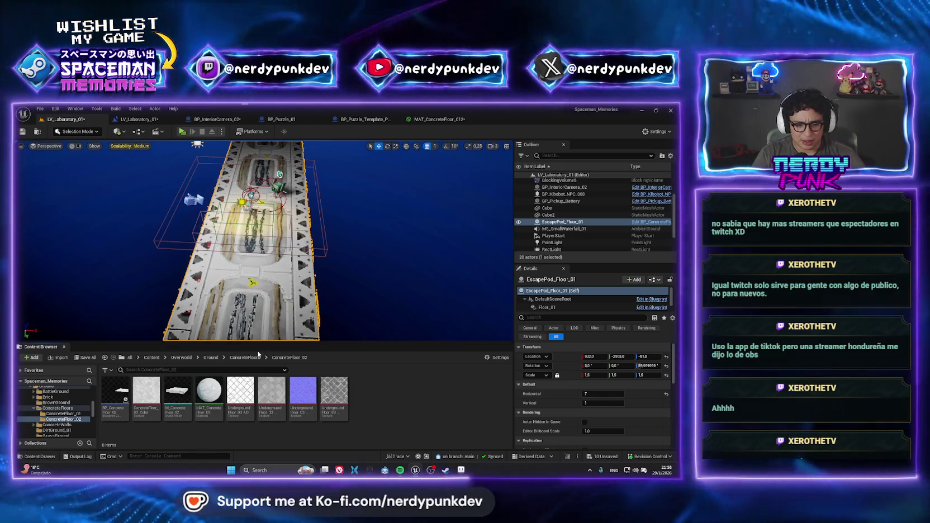
Replace the EscapePod_Floor_01 actor with BP_ConcreteFloor_02
left_click(244, 358)
double_click(160, 388)
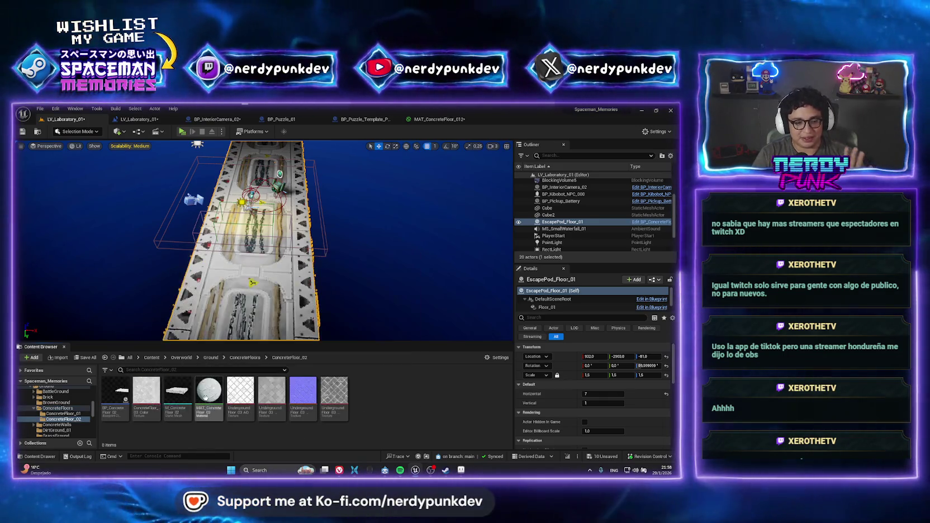
left_click(115, 394)
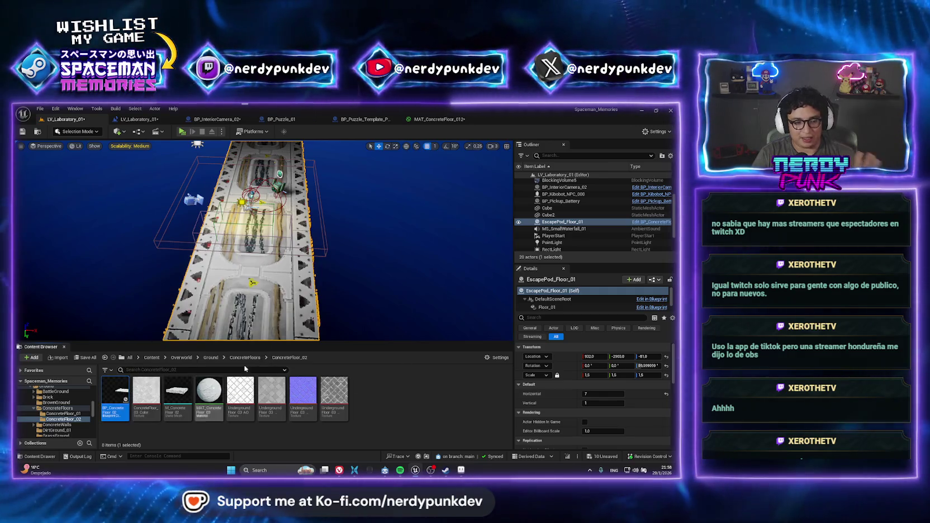
right_click(558, 224)
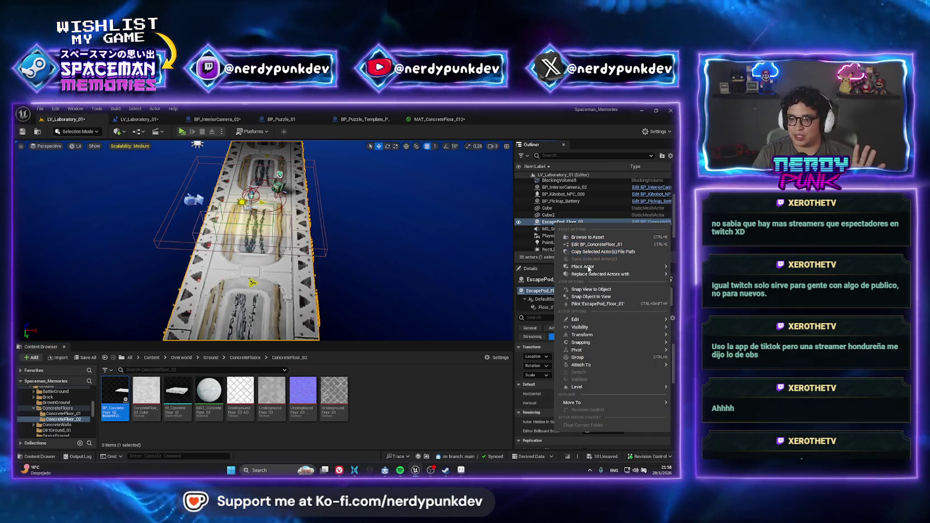
mouse_move(604, 274)
left_click(517, 284)
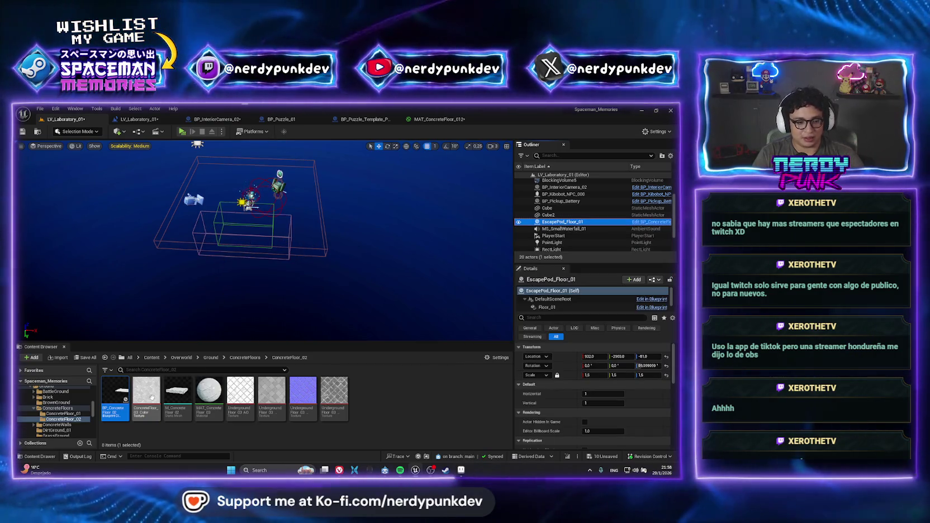
Lengthen the new floor to 8 horizontal tiles, shift it to Y -1232, and open ConcreteFloor_01
mouse_move(151, 397)
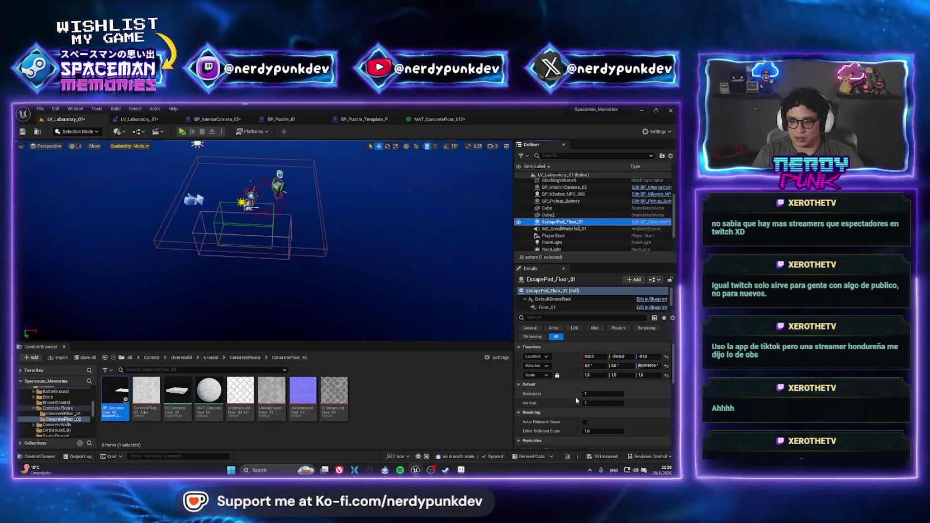
left_click(602, 394)
type("3")
key("Return")
type("8")
key("Return")
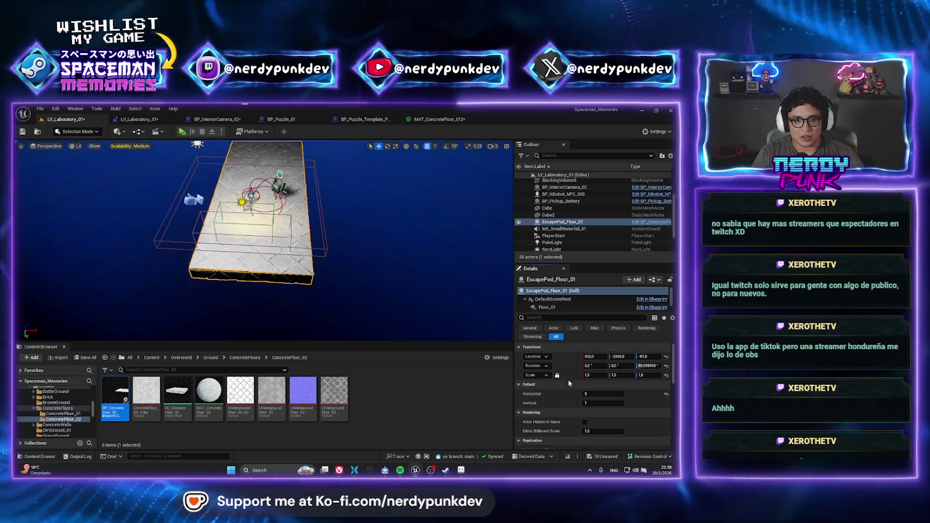
left_click_drag(316, 202, 277, 242)
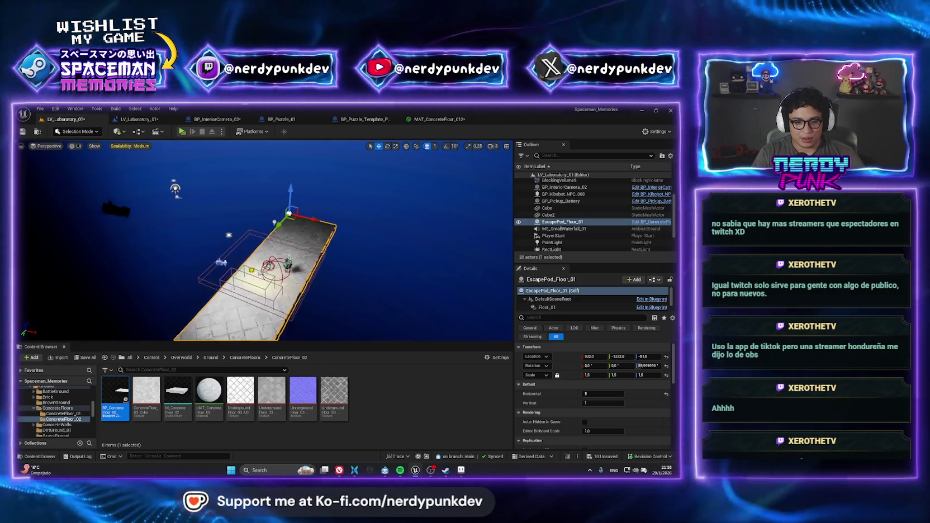
key("f")
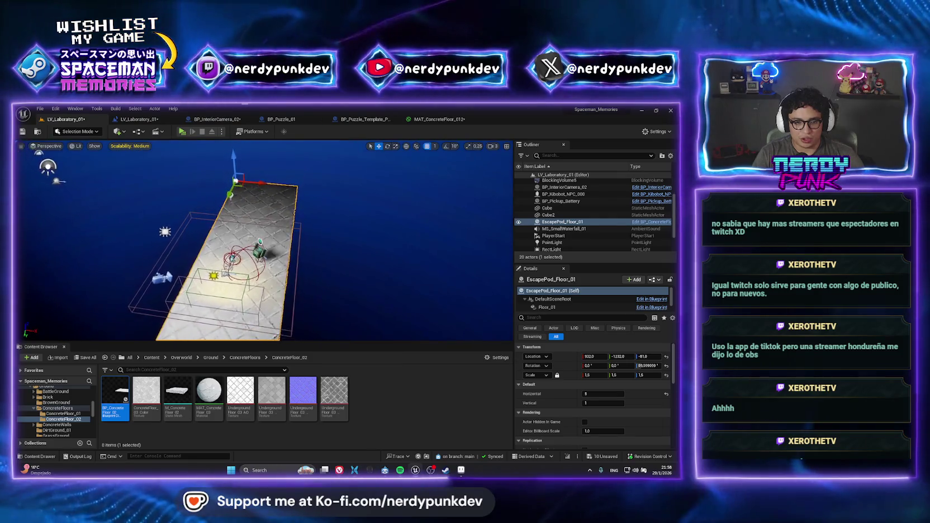
left_click(245, 358)
double_click(124, 398)
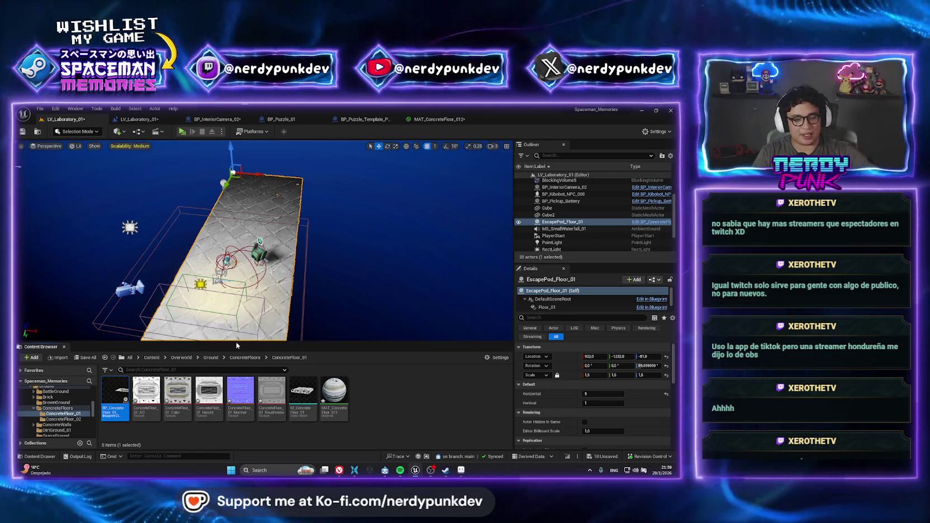
Place a BP_ConcreteFloor_01 piece in the level and stand it upright at 90 degrees
mouse_move(123, 392)
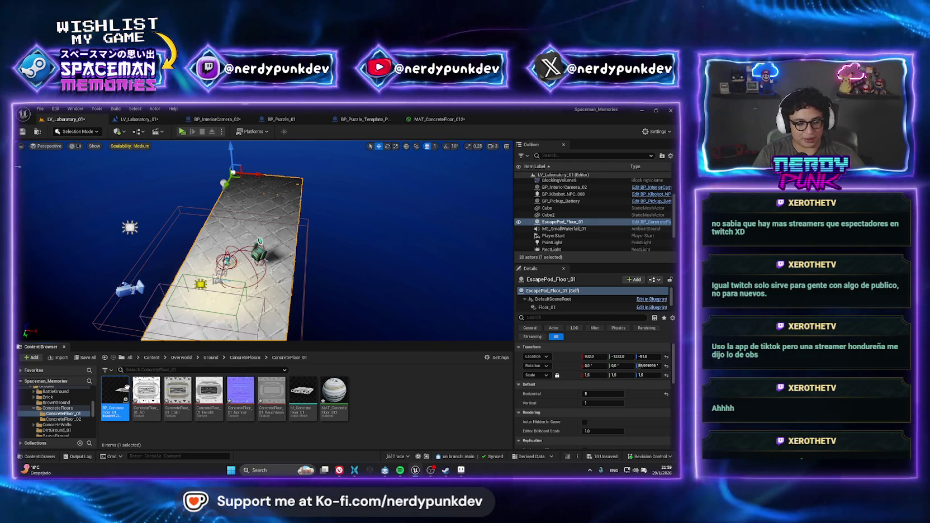
mouse_move(115, 389)
left_mouse_down()
mouse_move(270, 273)
mouse_move(254, 268)
mouse_move(283, 270)
mouse_move(267, 260)
left_mouse_up()
key("e")
key("ctrl+z")
key("f")
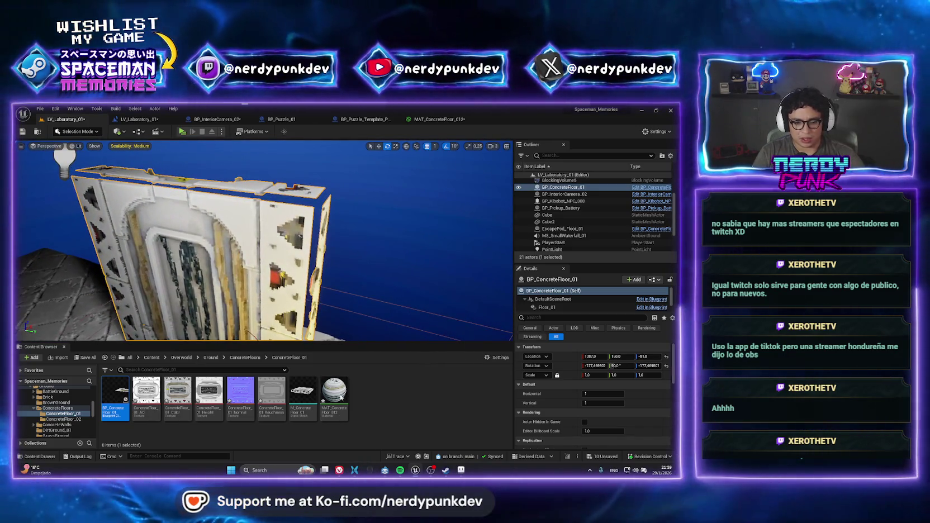
left_click(340, 395)
Change MAT_ConcreteFloor_012's displacement Center, apply it, and check the upright piece
double_click(341, 396)
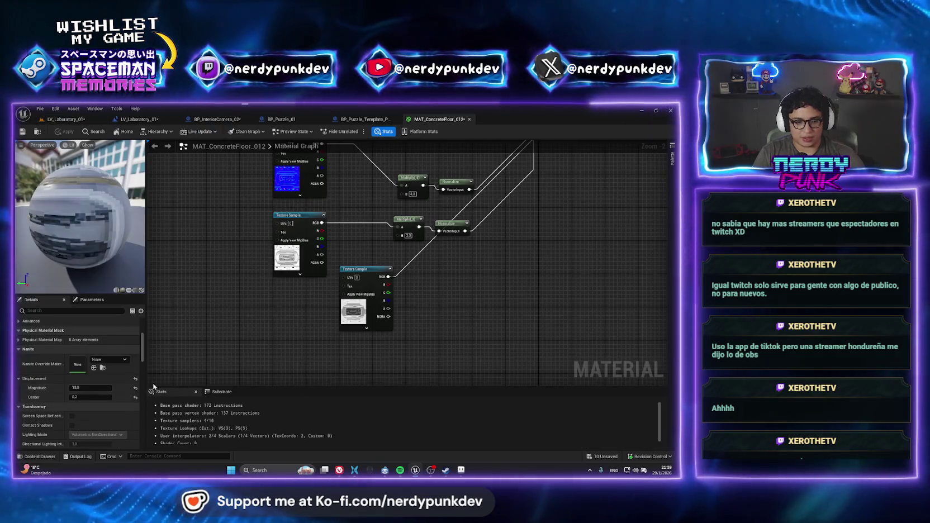
left_click(94, 397)
key("Return")
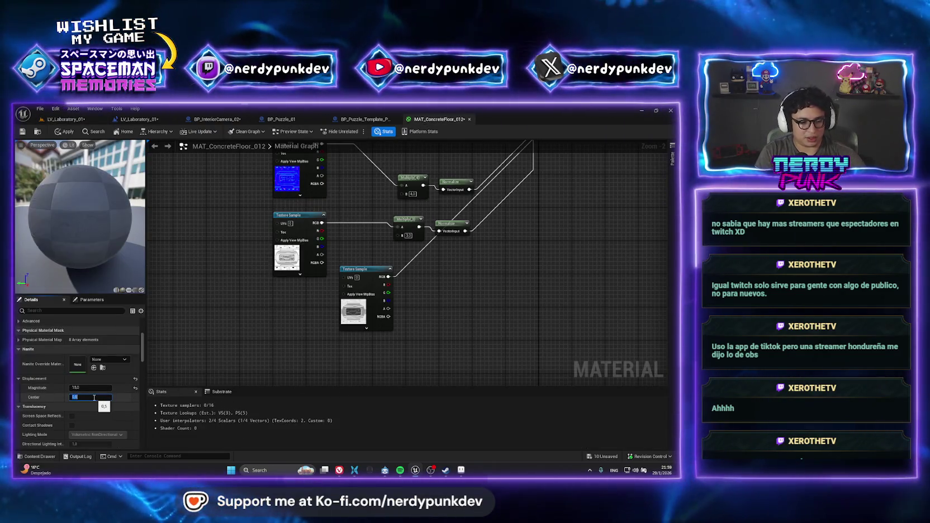
left_click(64, 132)
left_click(65, 119)
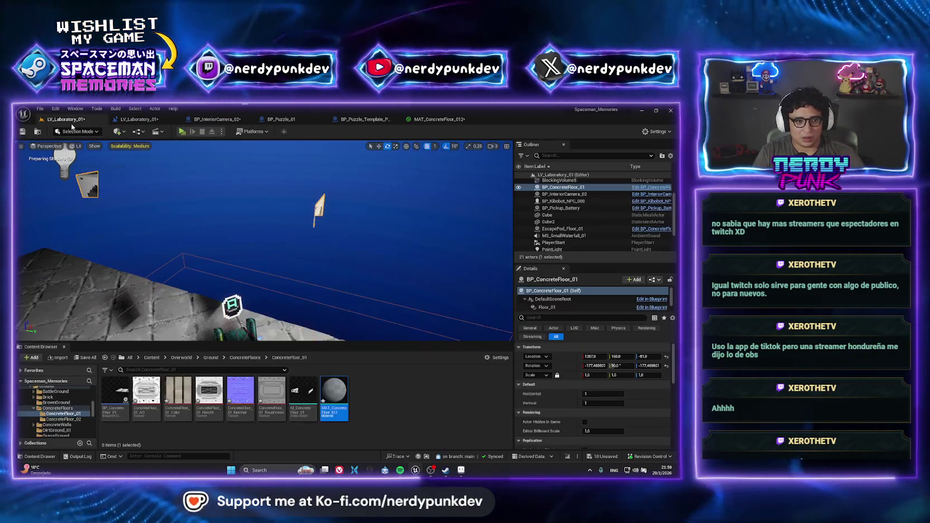
key("f")
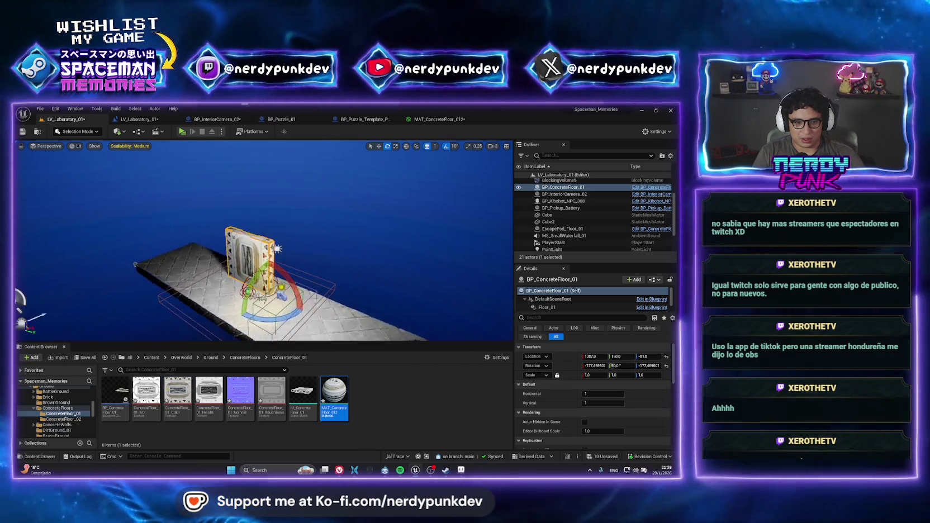
Try displacement Center values 0.1 and then 1.0, applying and inspecting the wall
left_click(439, 119)
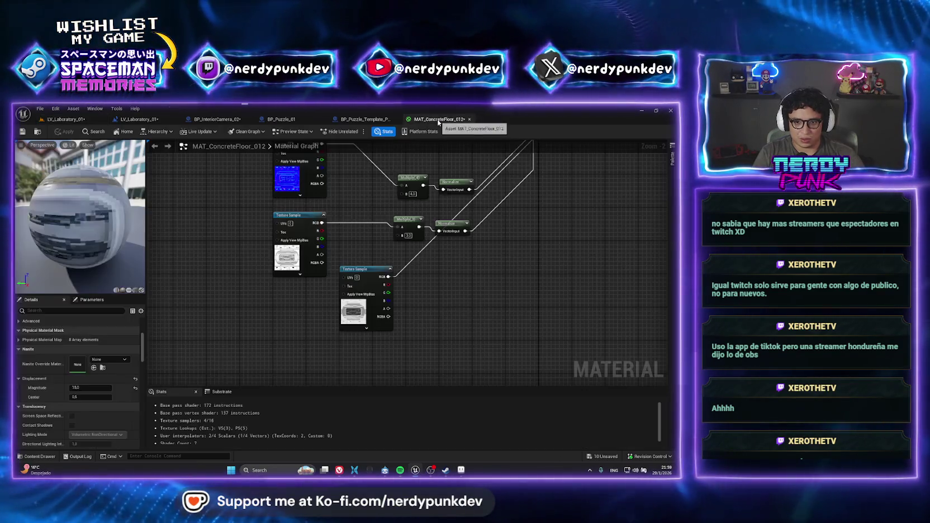
left_click(89, 398)
type("0.1")
key("Return")
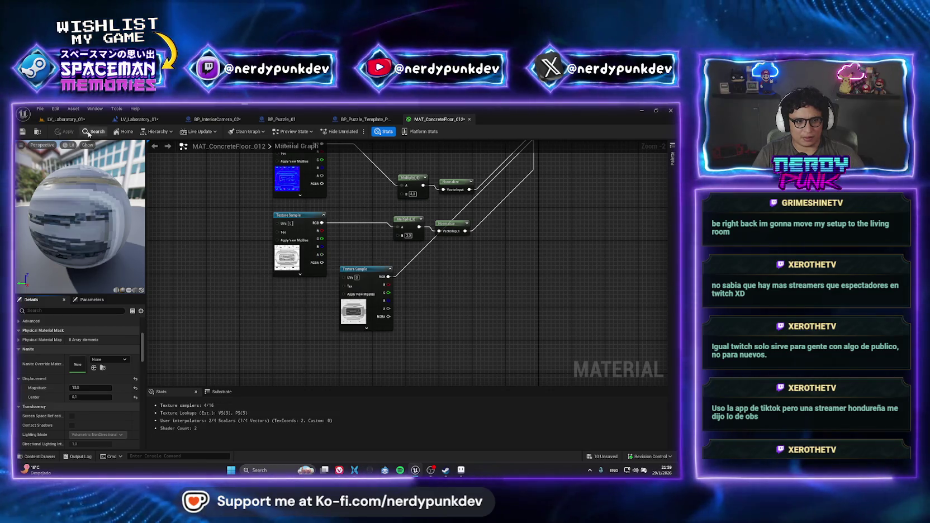
left_click(66, 119)
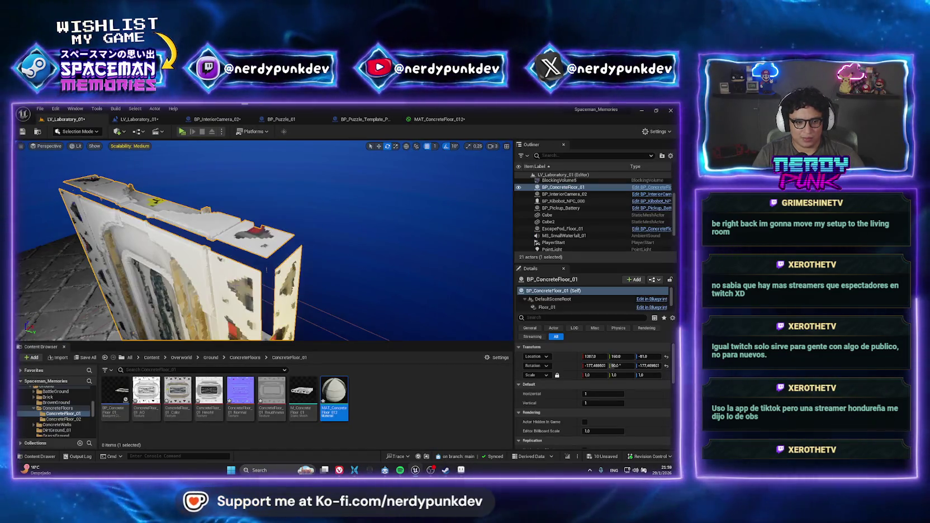
left_click(424, 119)
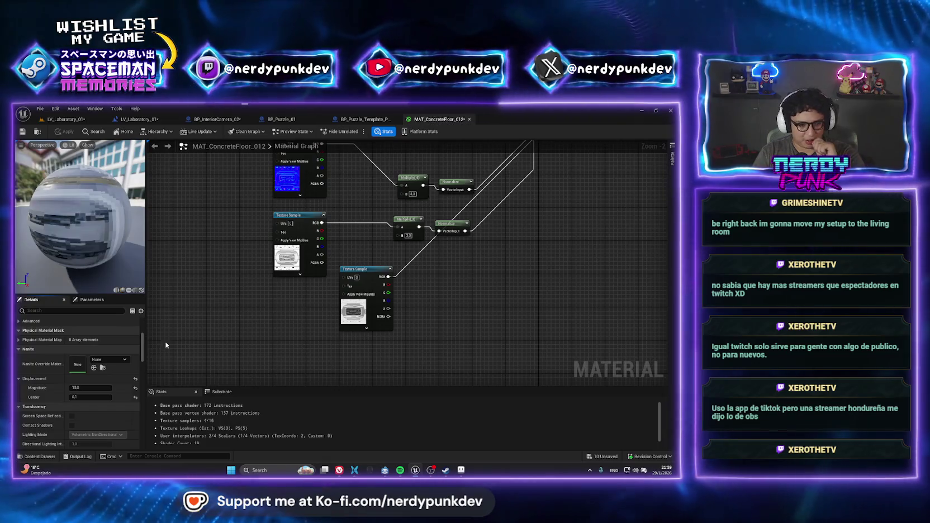
left_click(92, 397)
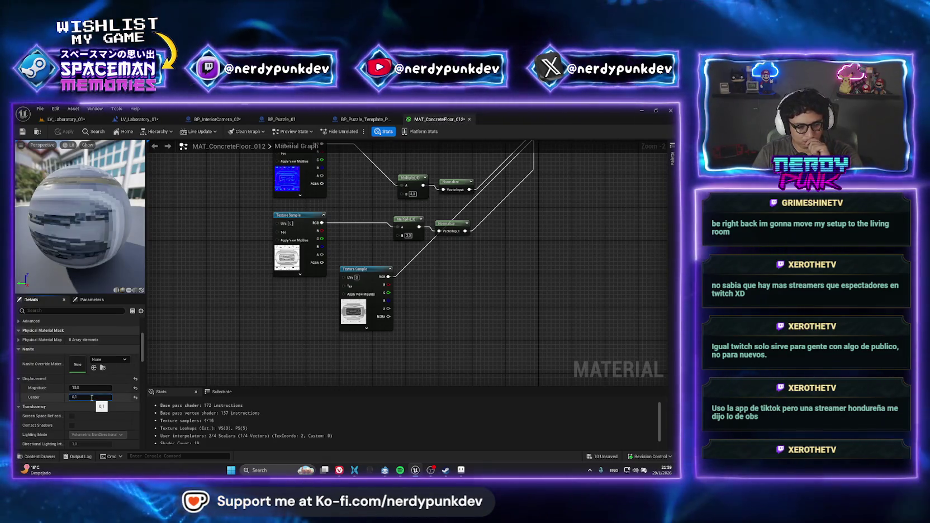
key("BackSpace")
key("BackSpace")
key("BackSpace")
type("1")
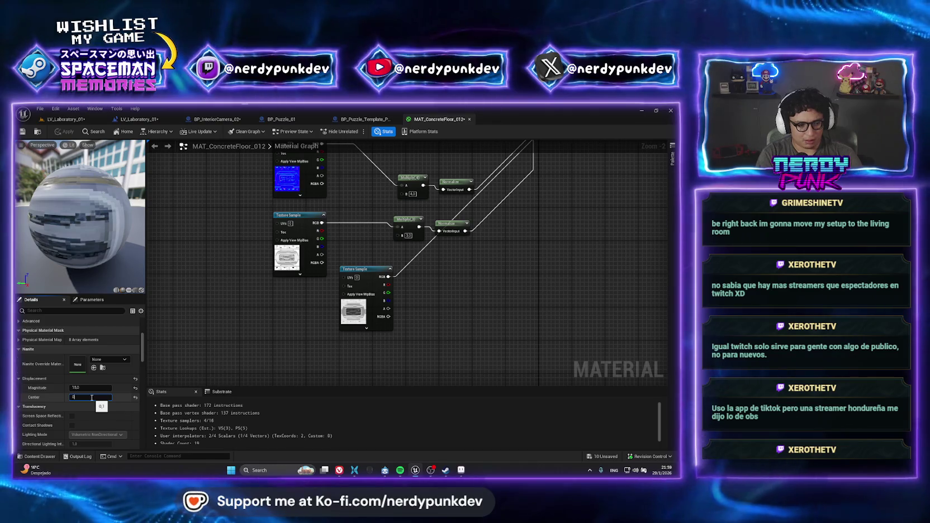
key("Return")
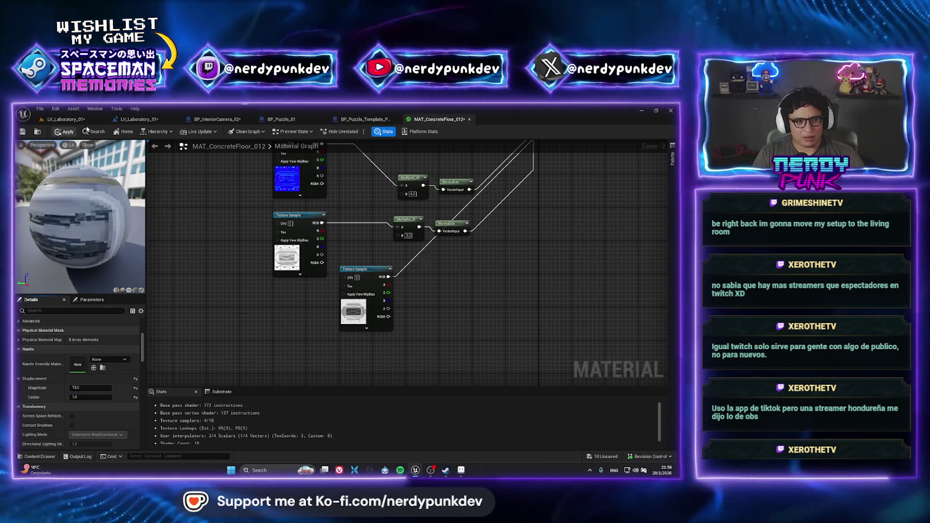
left_click(65, 132)
left_click(66, 119)
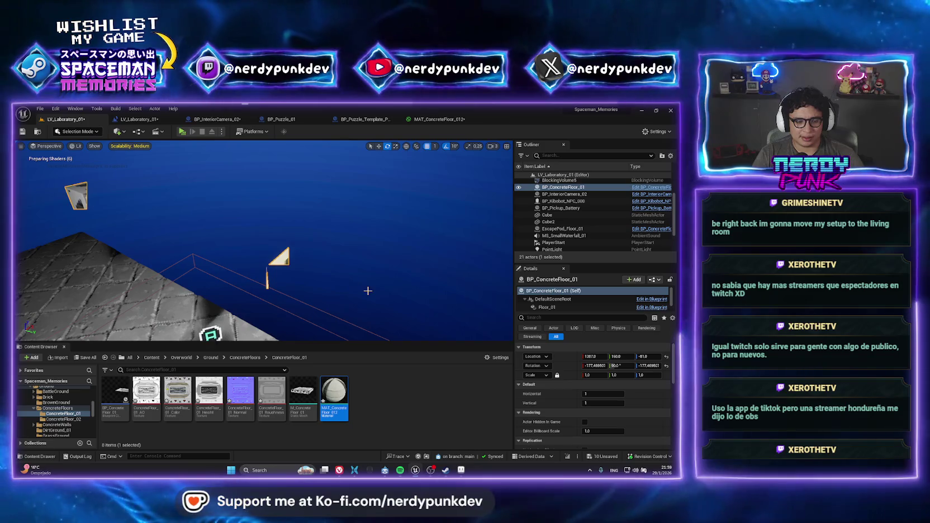
left_click_drag(241, 257, 234, 248)
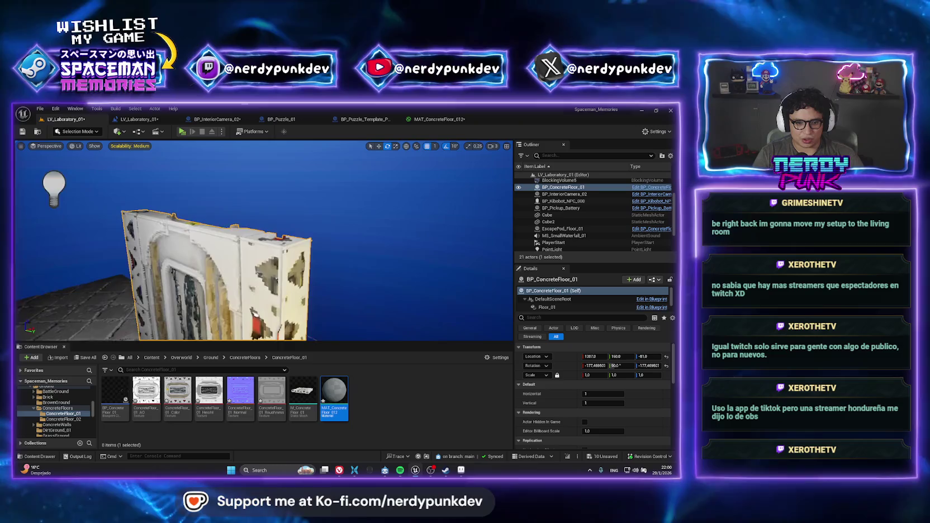
Set displacement Center to 0.8 and Magnitude to 10, then apply the material
double_click(334, 394)
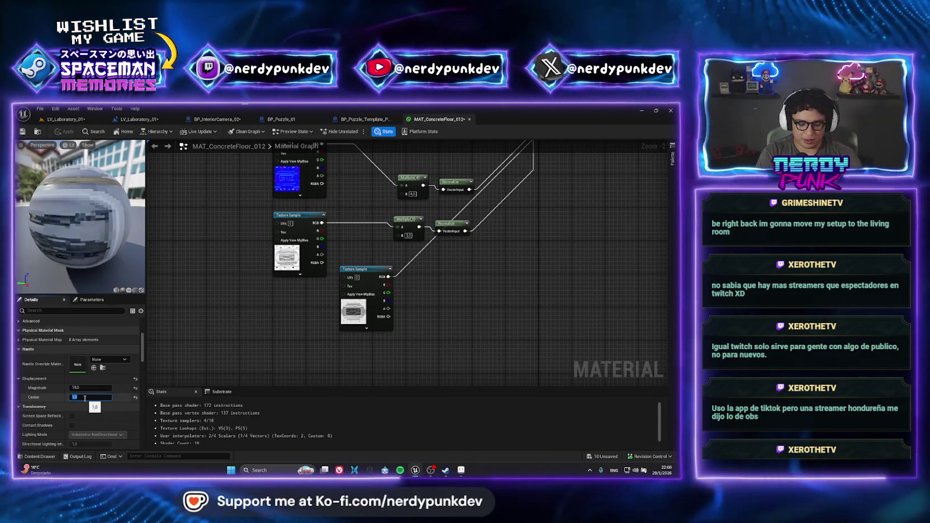
type("-1")
key("BackSpace")
key("BackSpace")
type("0.5")
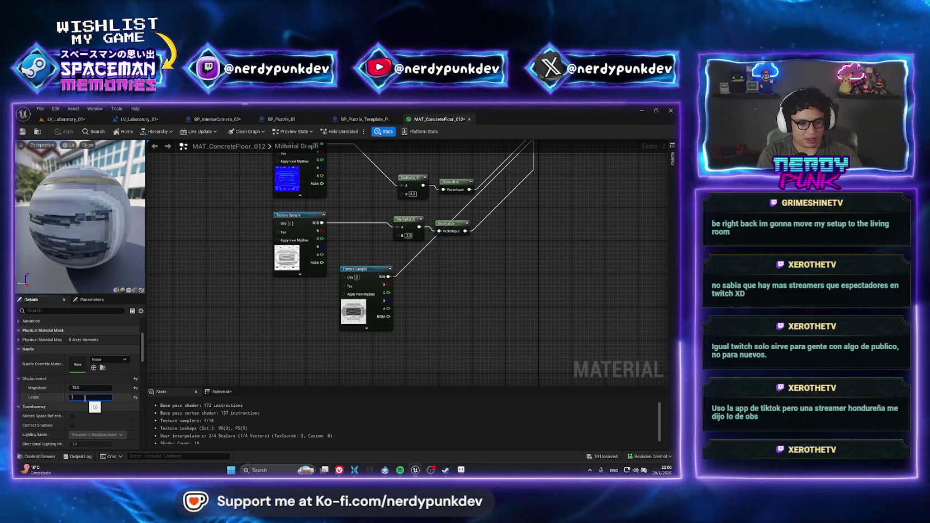
key("Return")
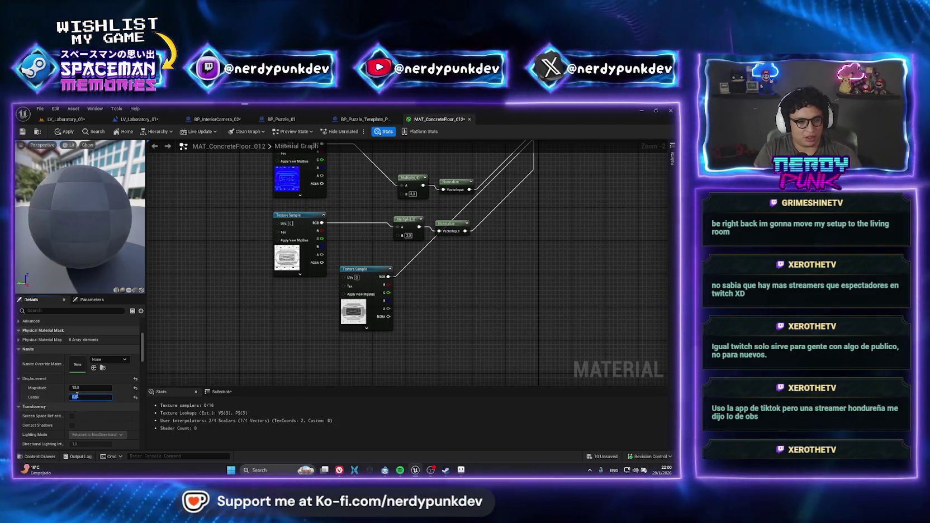
key("ctrl+s")
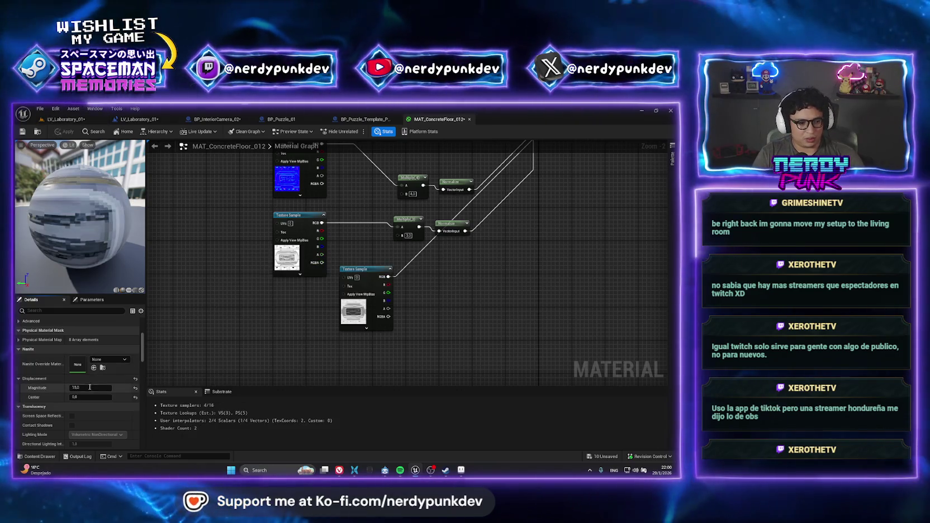
left_click(82, 388)
type("10")
key("Return")
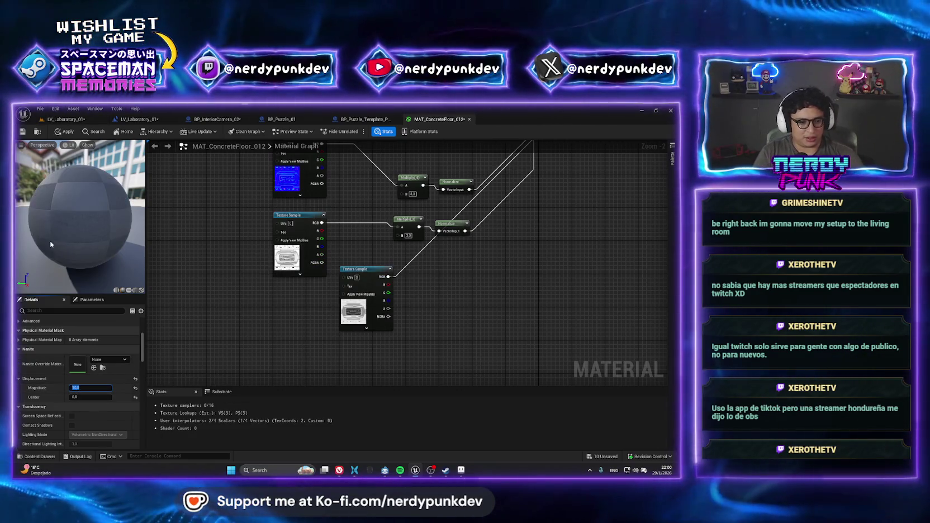
left_click(67, 133)
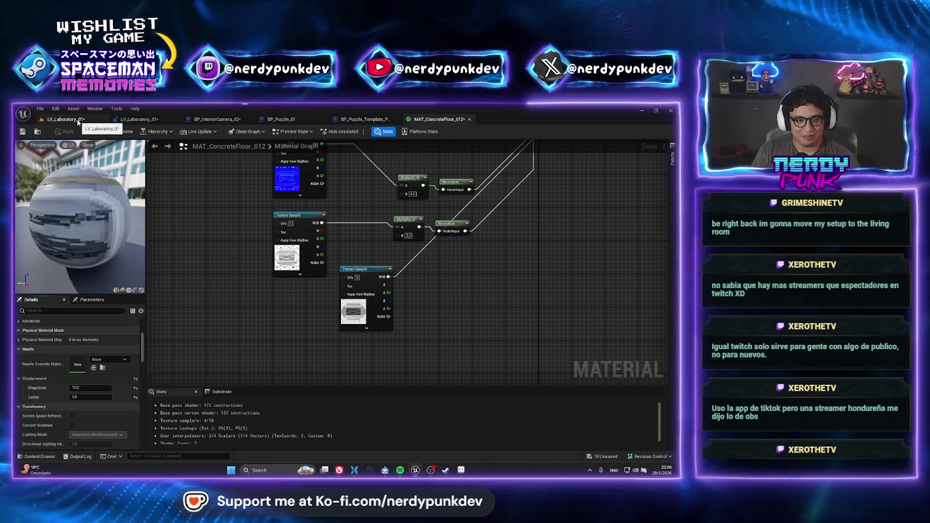
Rotate the BP_ConcreteFloor_01 wall piece 90 degrees and slide it along X to 1617
left_click(78, 122)
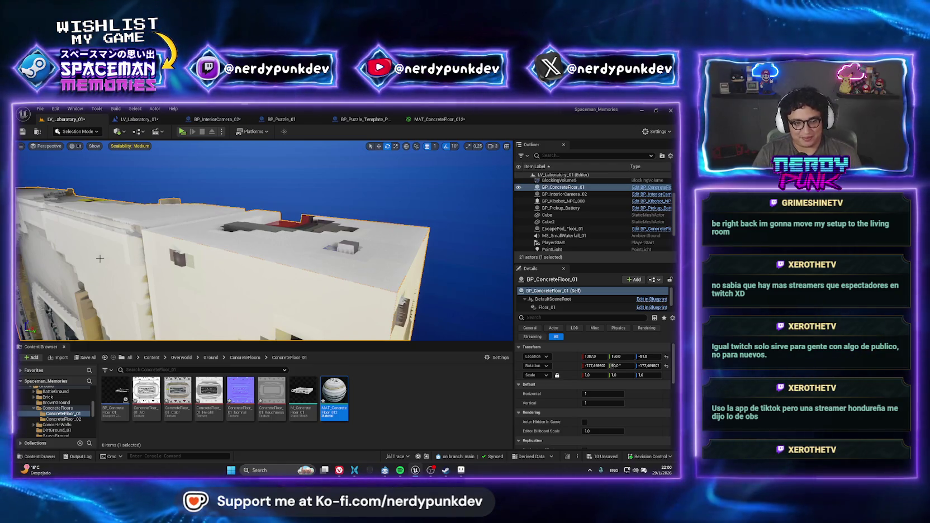
key("f")
left_click_drag(305, 320, 296, 240)
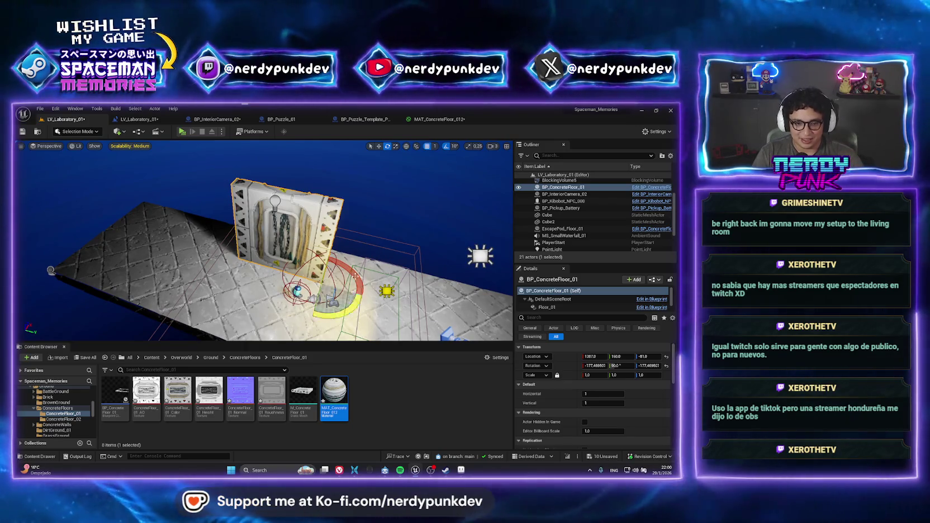
left_click_drag(346, 260, 367, 295)
key("w")
key("f")
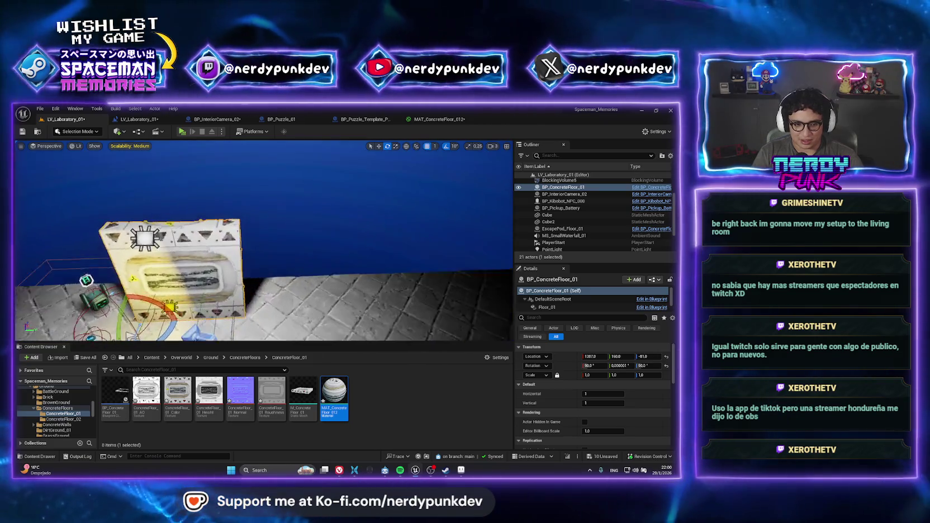
mouse_move(161, 292)
left_mouse_down()
mouse_move(191, 248)
mouse_move(191, 266)
mouse_move(84, 313)
left_mouse_up()
key("f")
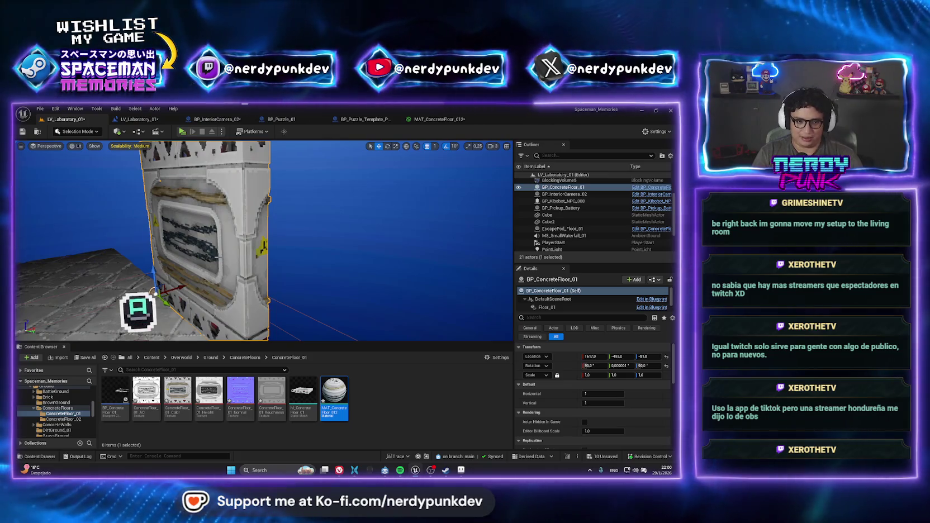
Repeat the wall panel five times horizontally and move it along Y to the floor's edge
mouse_move(217, 256)
left_mouse_down()
mouse_move(235, 279)
mouse_move(392, 251)
mouse_move(279, 246)
mouse_move(98, 212)
left_mouse_up()
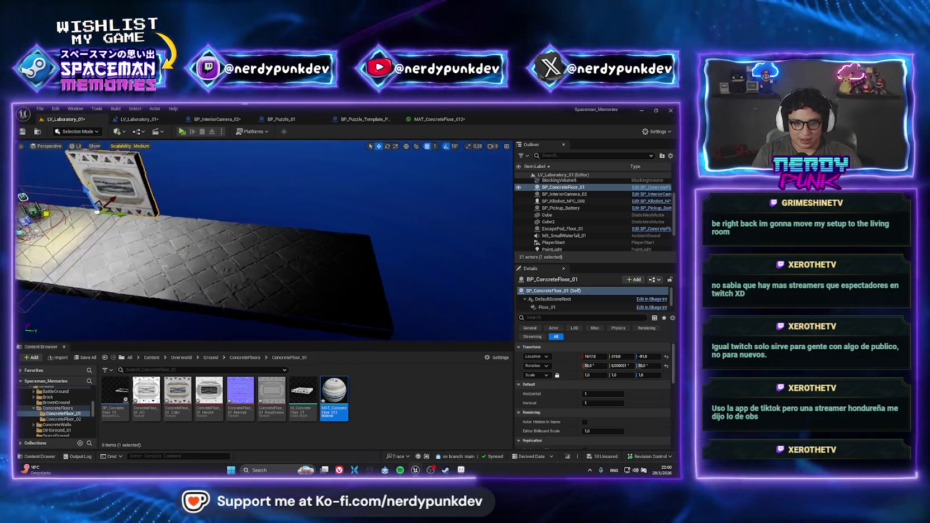
key("f")
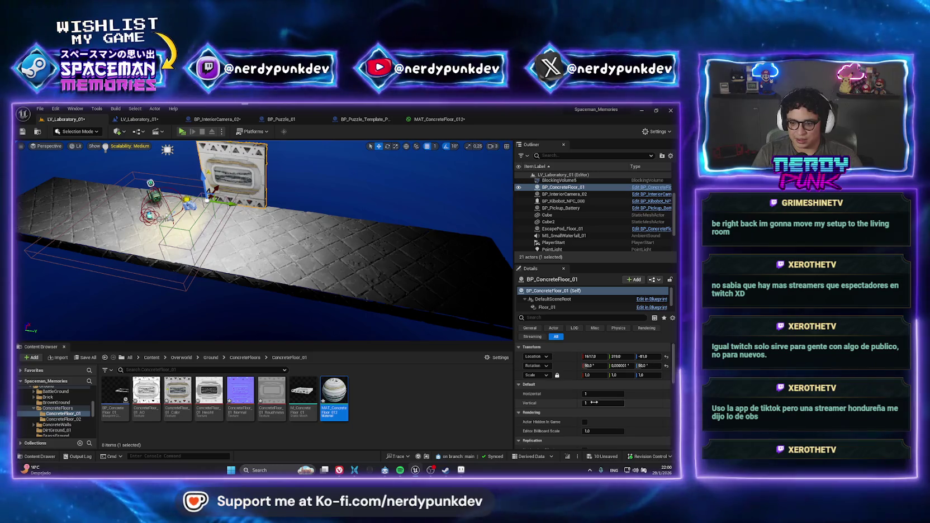
left_click_drag(583, 395, 603, 395)
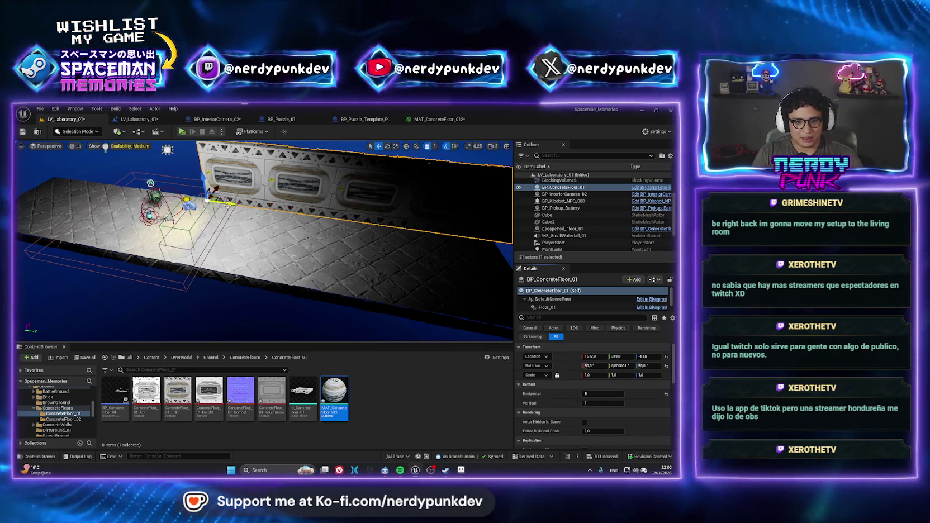
left_click_drag(229, 202, 84, 212)
key("f")
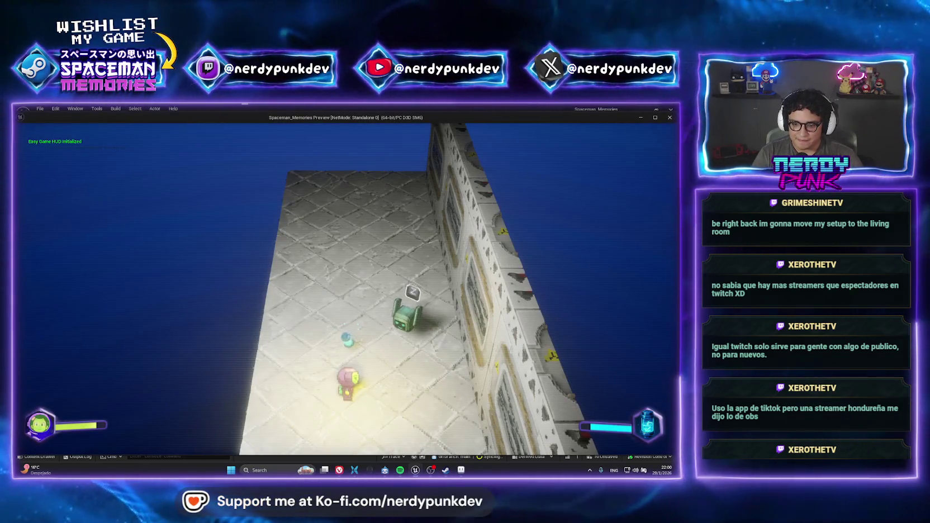
Walk the player onto the pickup, stop the playtest, and select BP_Kibobot_NPC_000
key("w")
key("w")
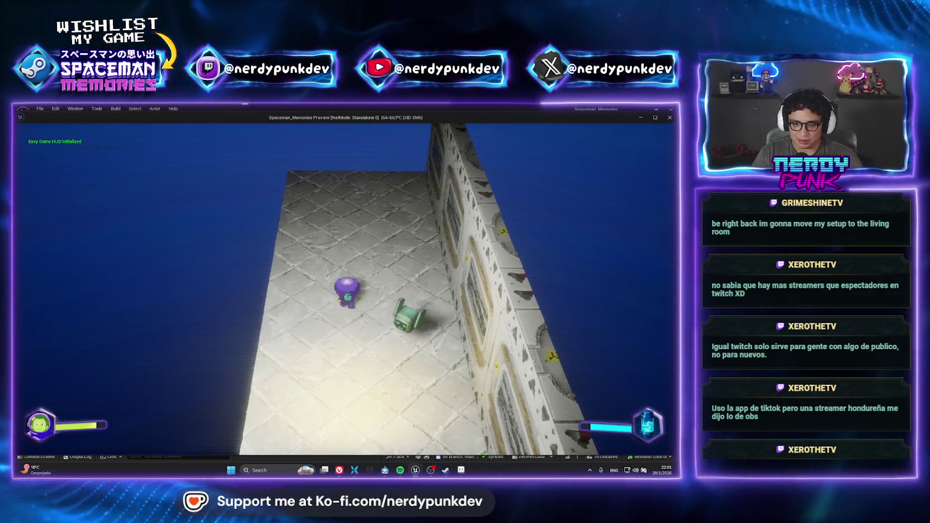
key("s")
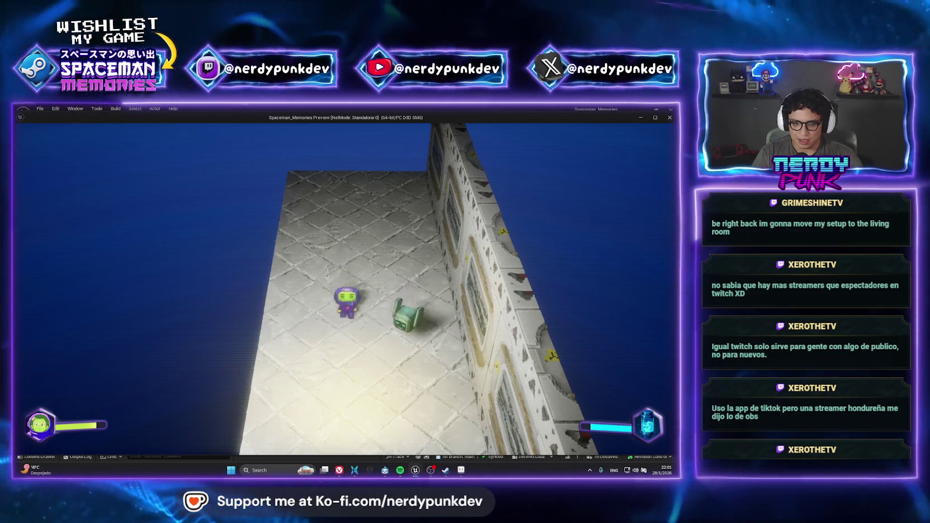
key("Escape")
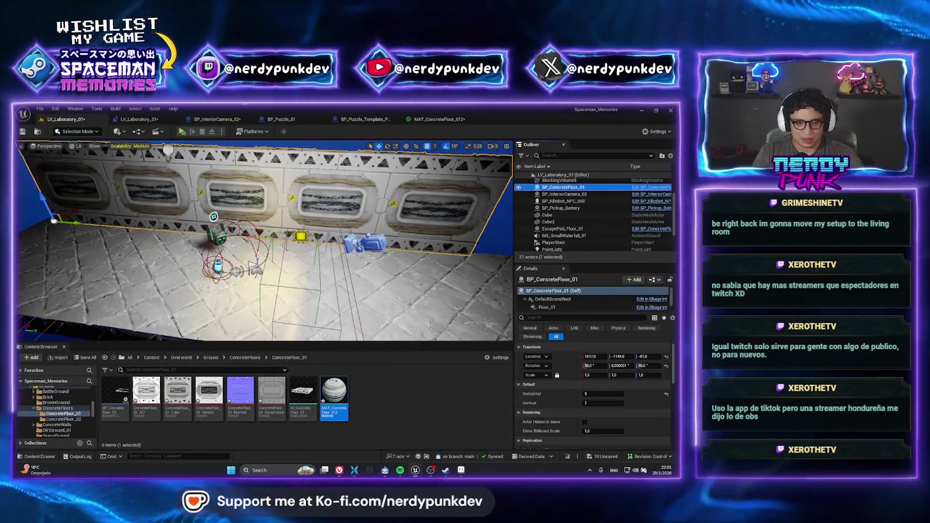
left_click(217, 235)
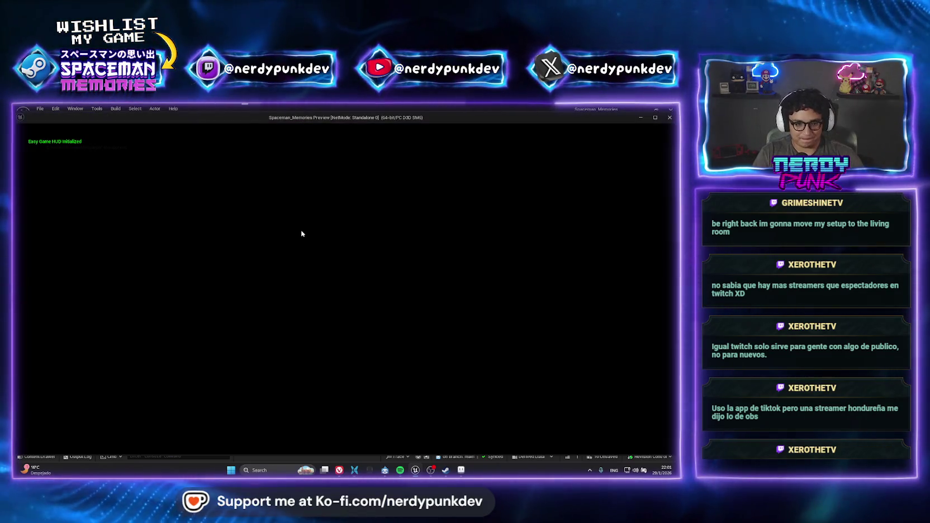
key("Escape")
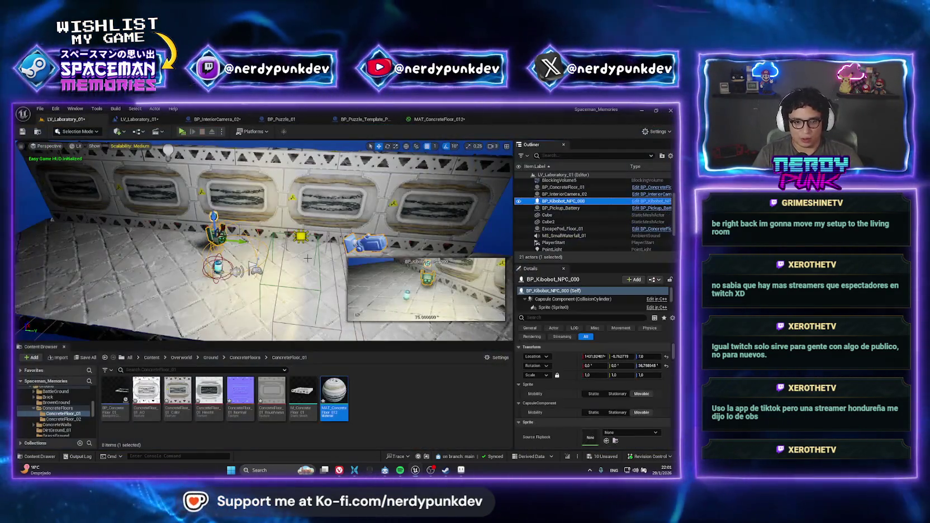
Frame the selected BP_Kibobot_NPC_000 on the corridor floor beside the wall
key("f")
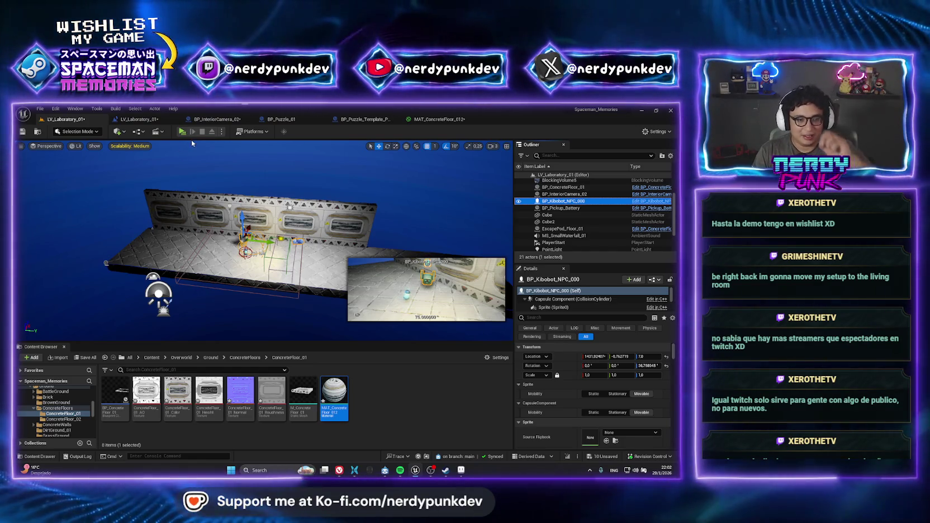
Inspect the ConcreteFloor_01 folder and its BP_ConcreteFloor_01 blueprint, then return to ConcreteFloors
left_click(240, 262)
left_click(246, 357)
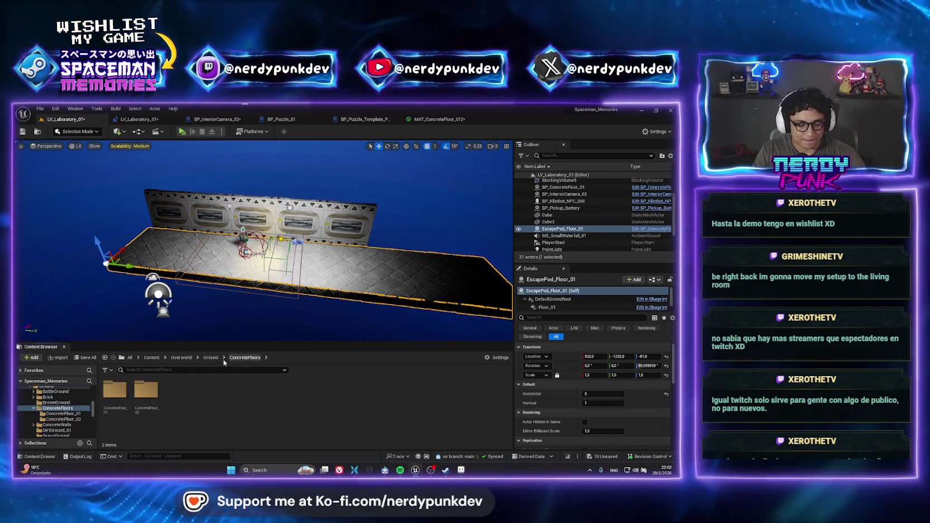
right_click(115, 395)
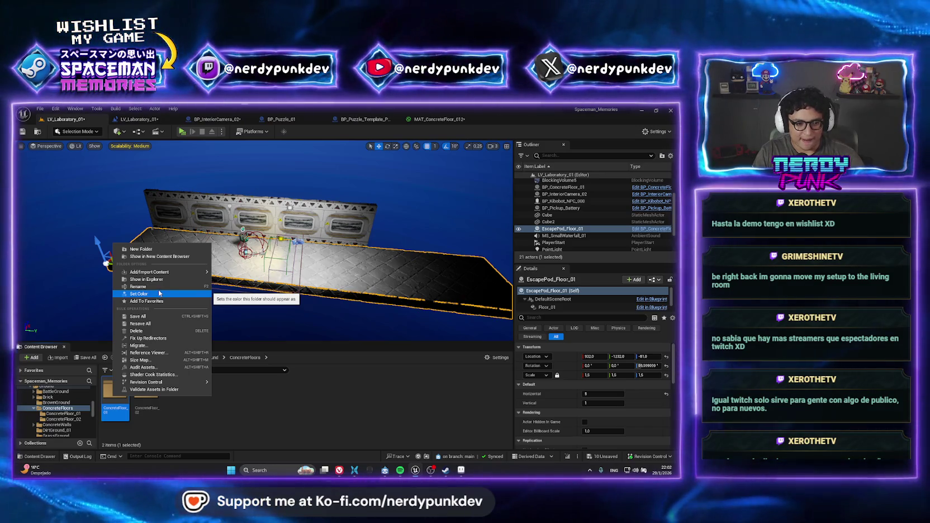
left_click(118, 394)
double_click(118, 394)
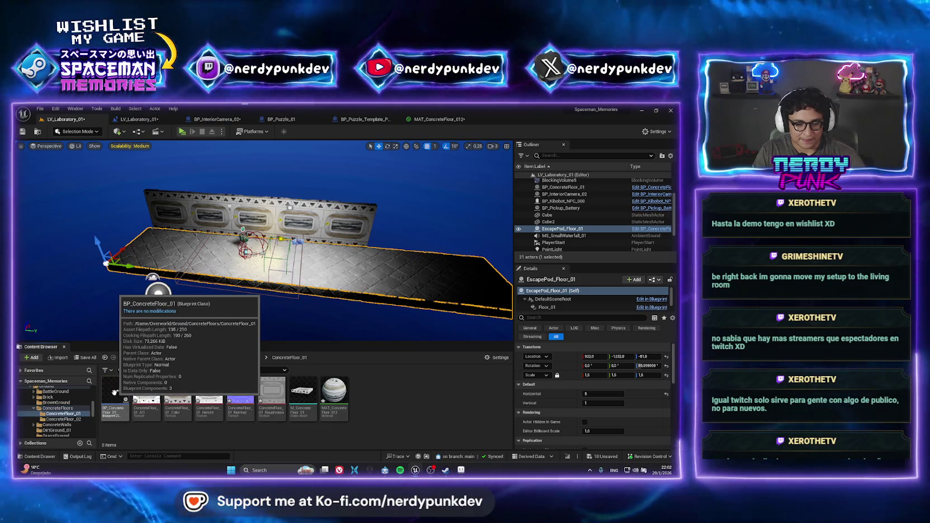
left_click(114, 392)
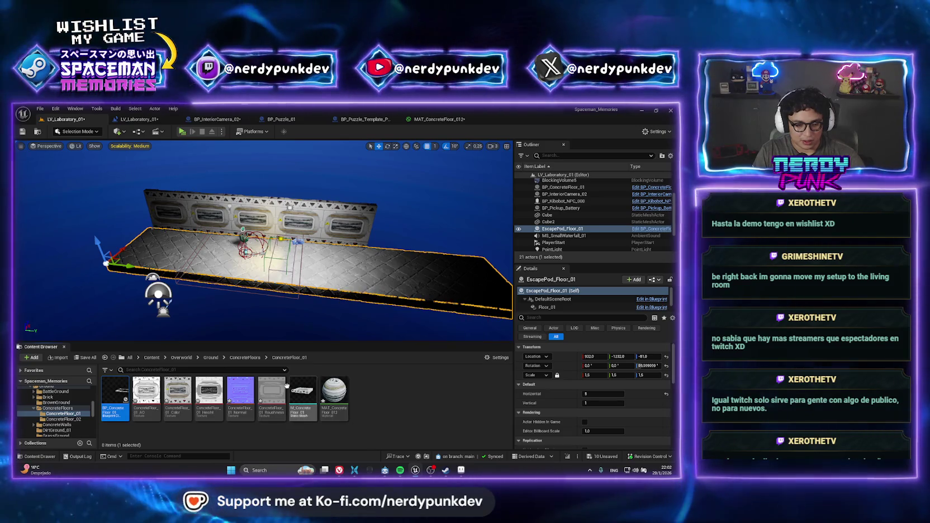
left_click(245, 357)
Rename the ConcreteFloor_01 folder to LabWall_01
right_click(123, 396)
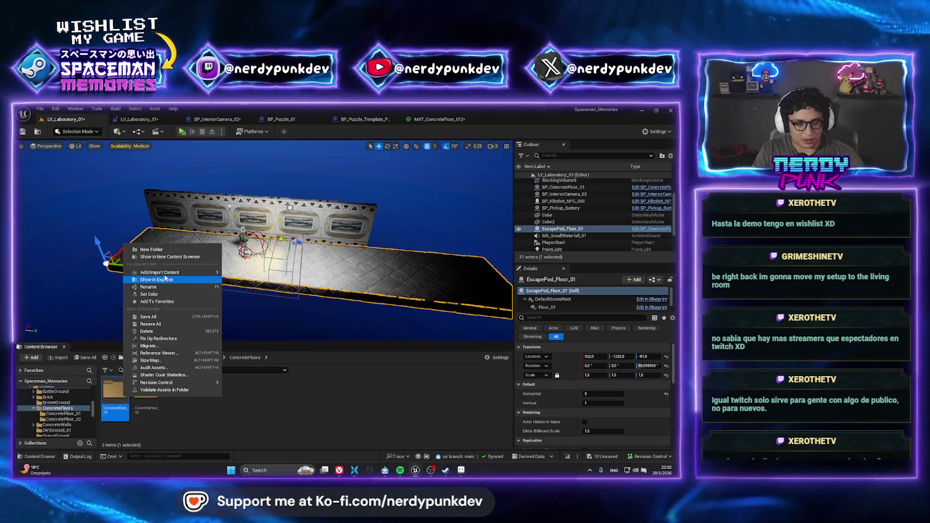
left_click(146, 287)
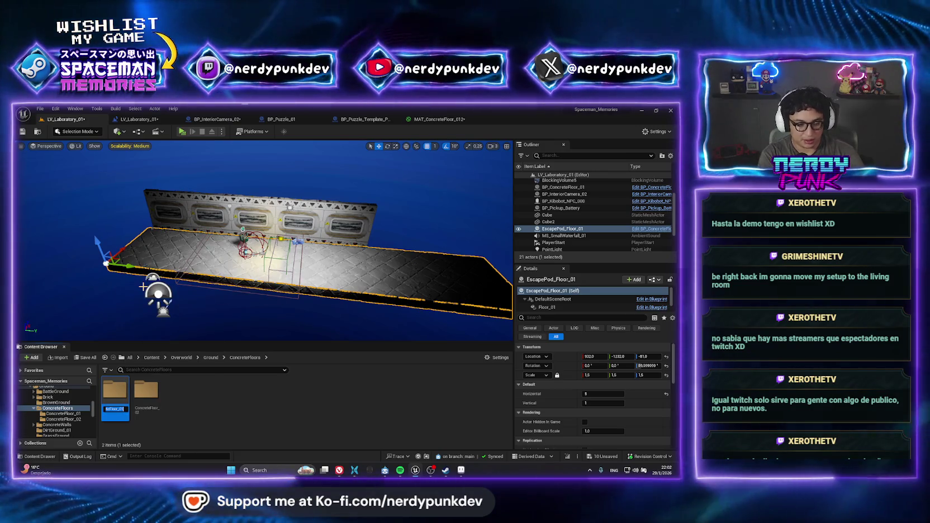
type("LabWall_")
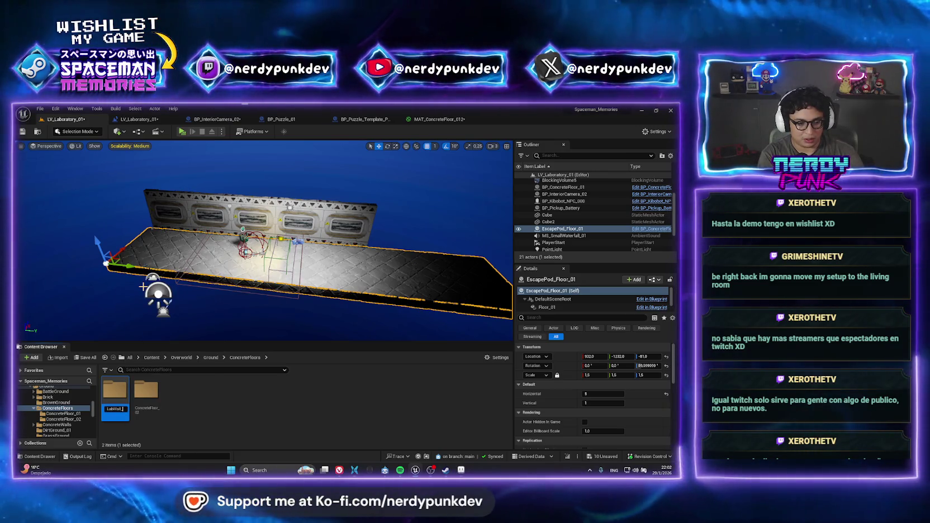
type("01")
Confirm the LabWall_01 name, leaving three folders in ConcreteFloors
key("Return")
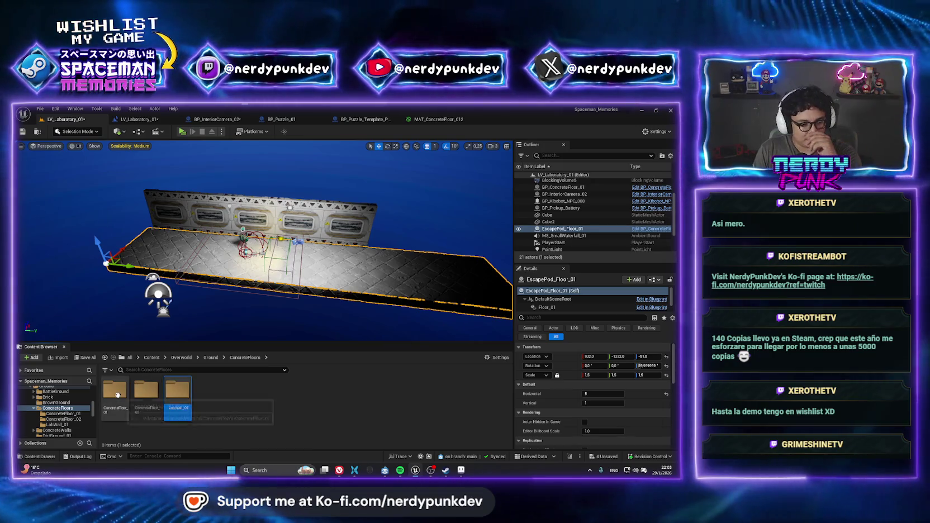
Inspect the leftover ConcreteFloor_01 and new LabWall_01 folders, then go back up to Ground
double_click(114, 390)
left_click(245, 357)
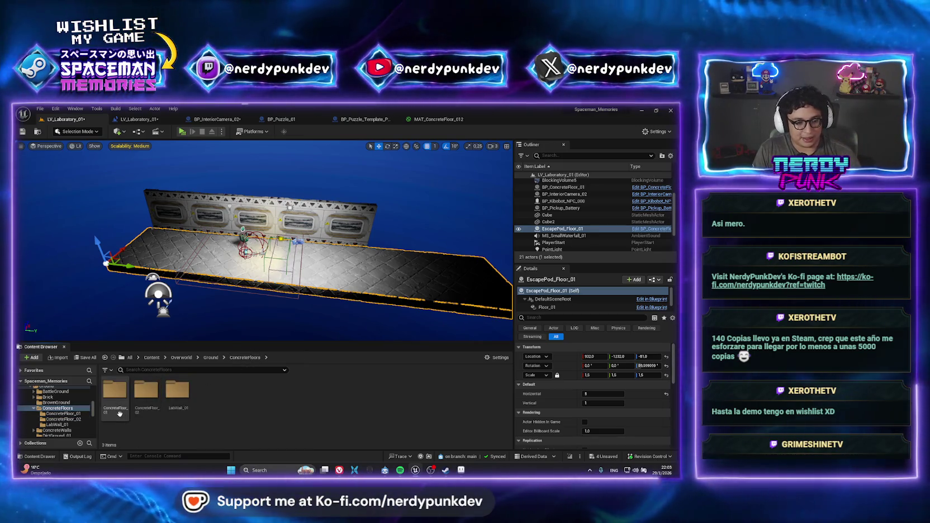
right_click(120, 411)
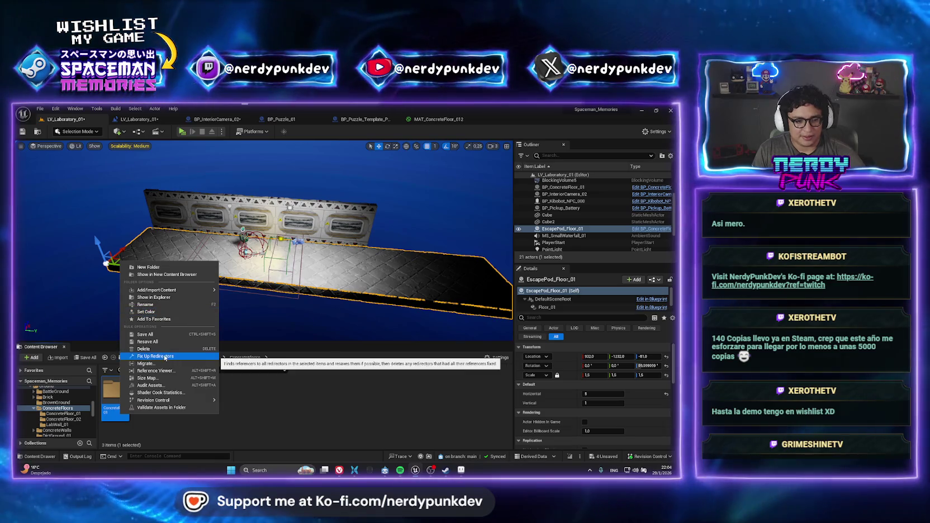
left_click(297, 440)
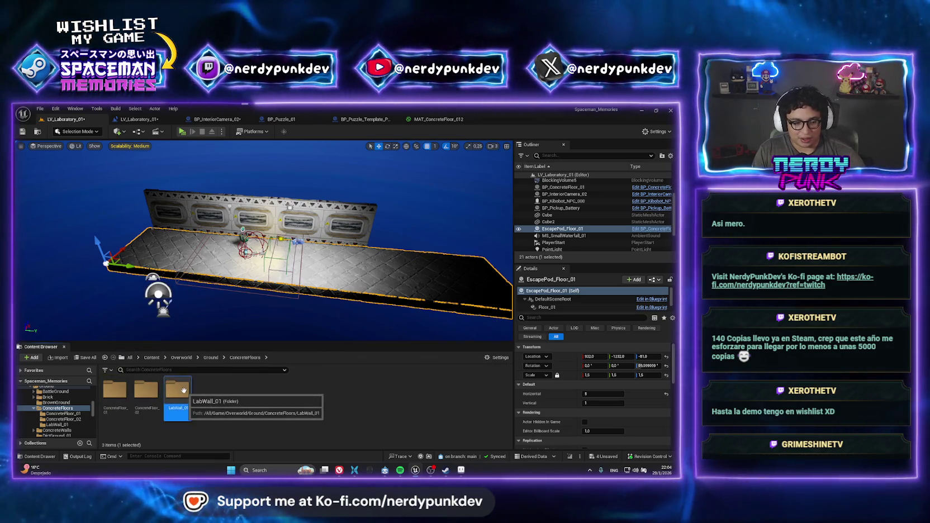
double_click(177, 394)
key("alt+Left")
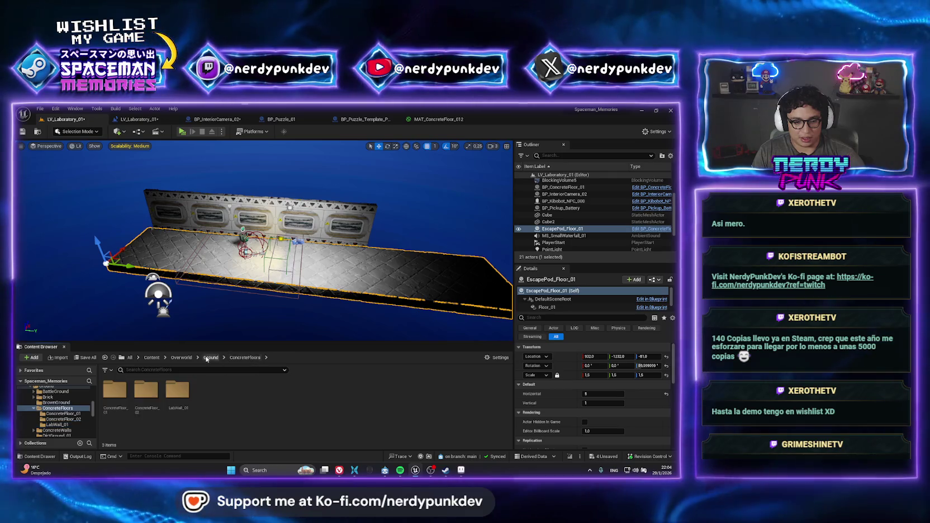
key("alt+Left")
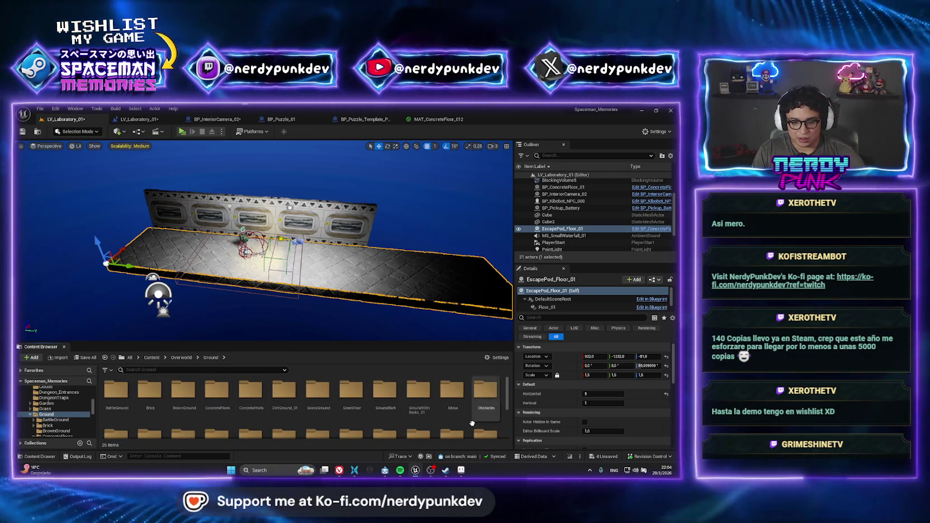
Select the BP_ConcreteFloor_01 wall and locate its blueprint asset in LabWall_01
scroll(369, 413, "down", 2)
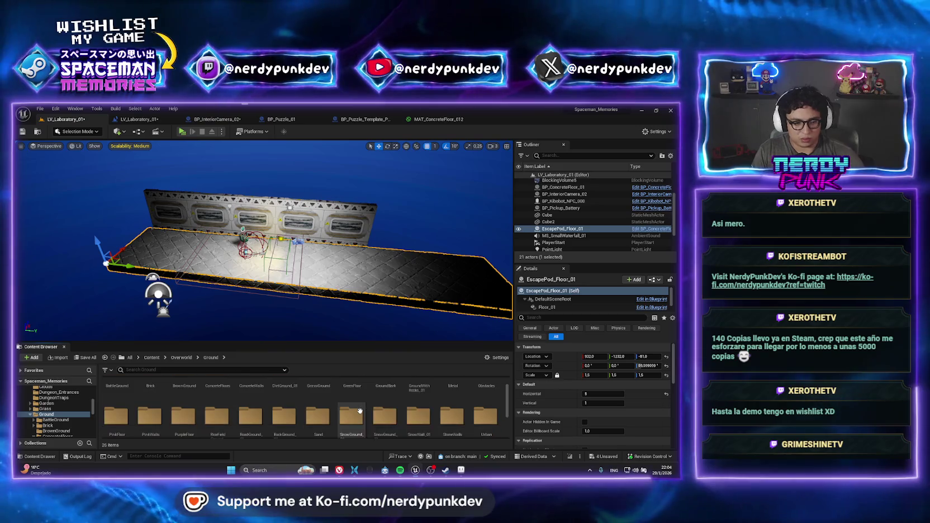
scroll(419, 408, "down", 1)
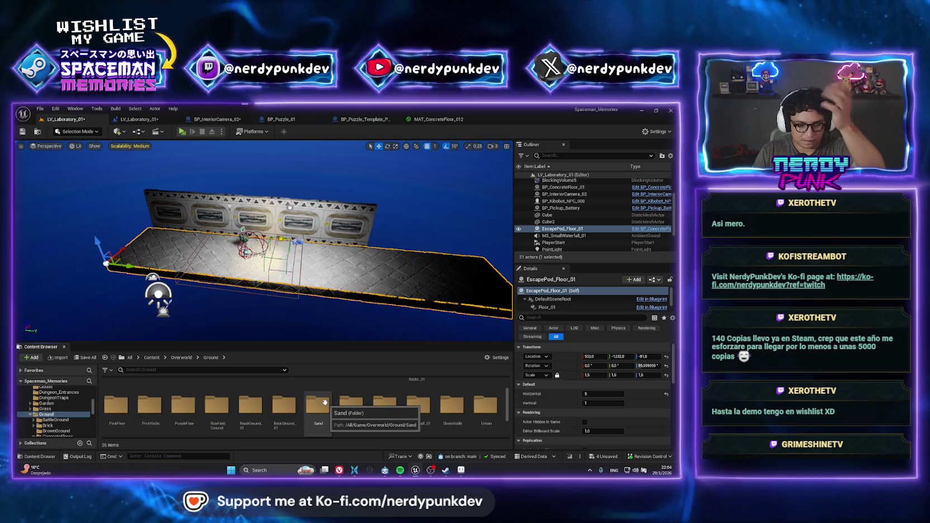
scroll(391, 407, "up", 3)
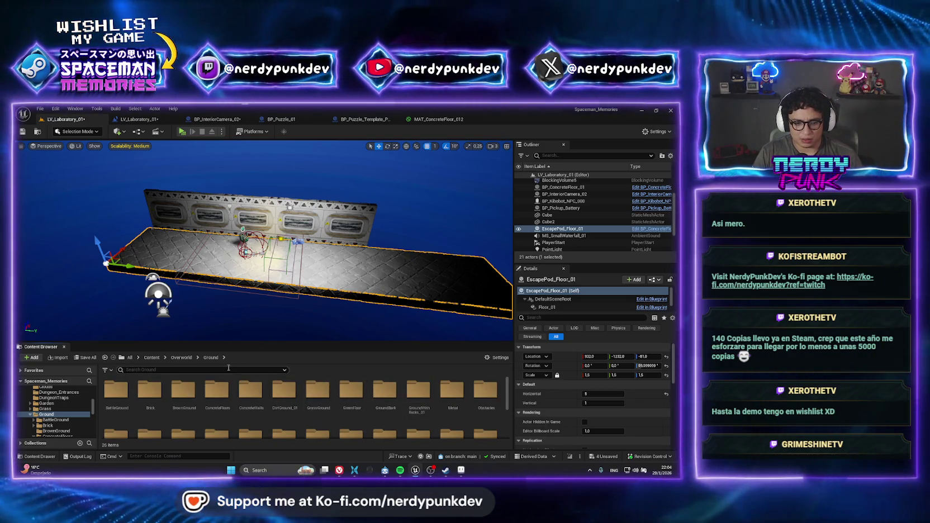
left_click(213, 369)
type("grto")
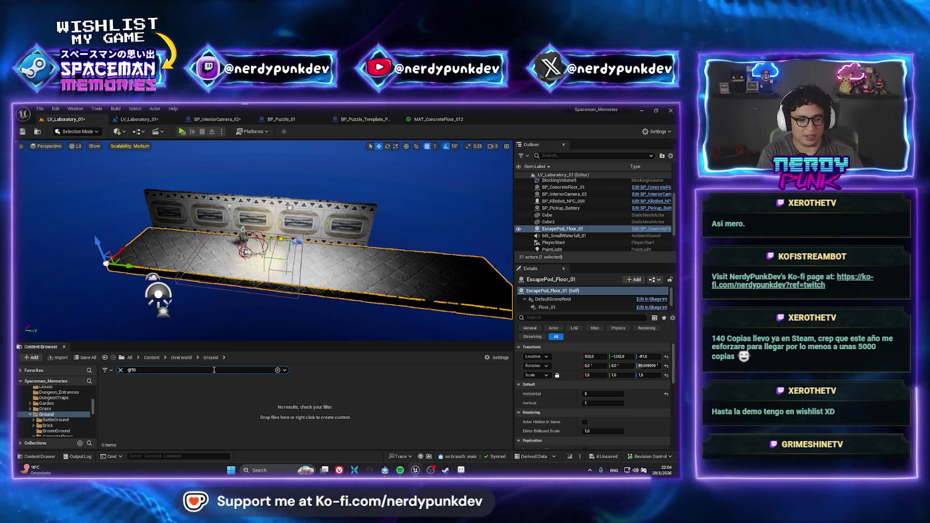
type("ound")
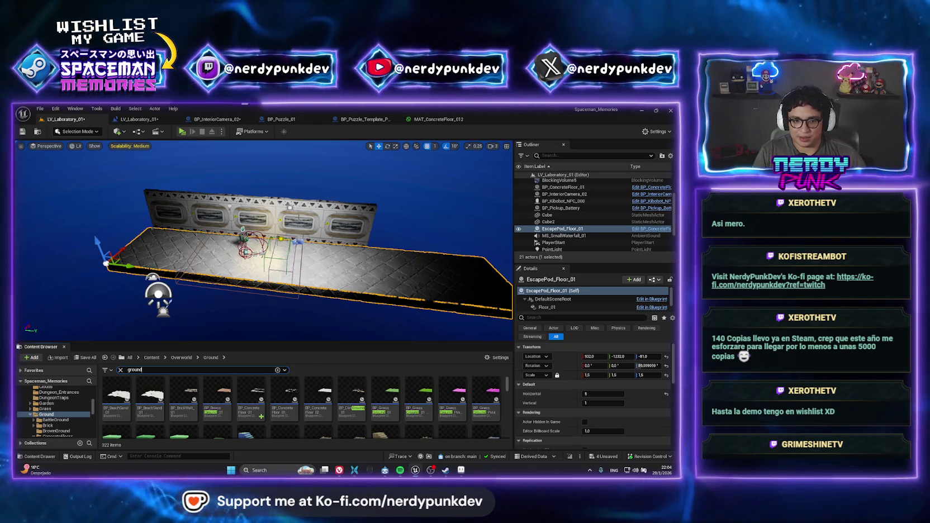
left_click(562, 188)
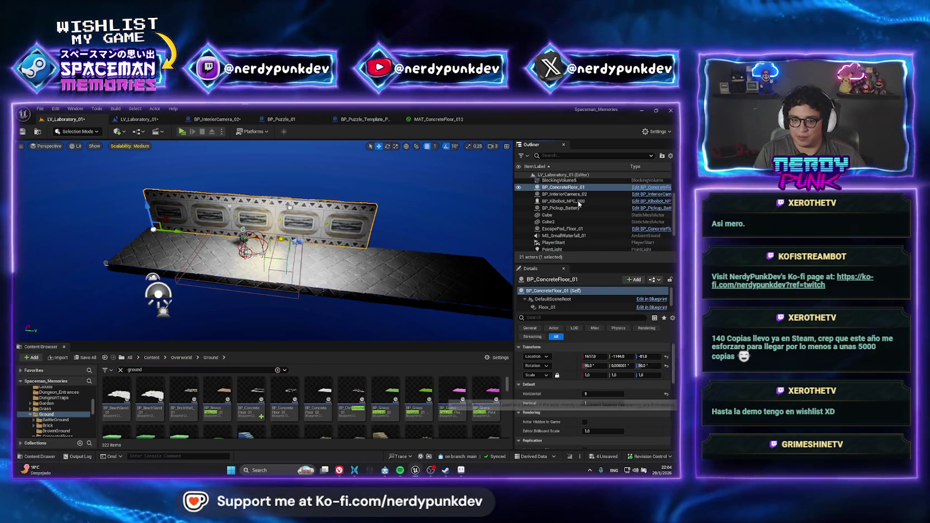
key("ctrl+b")
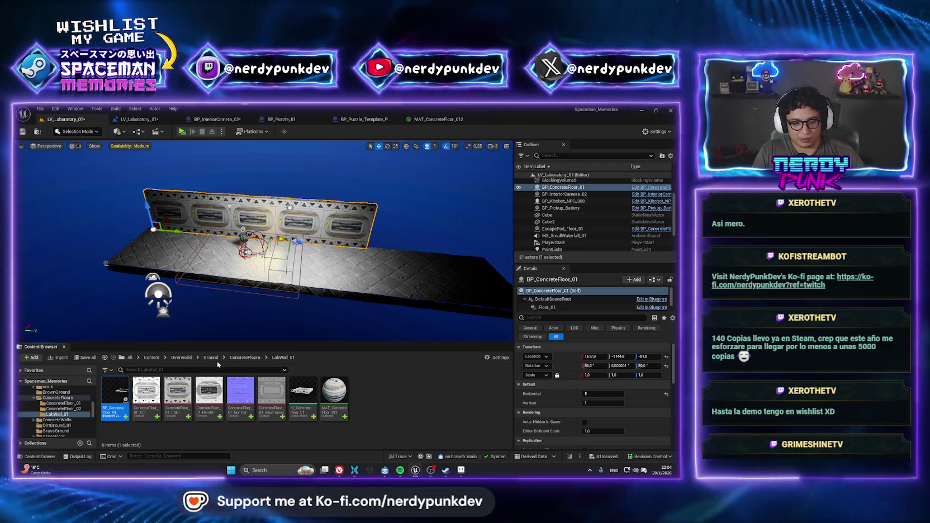
Browse to the BP_ConcreteFloor_01 wall's asset again from its actor menu
left_click(211, 357)
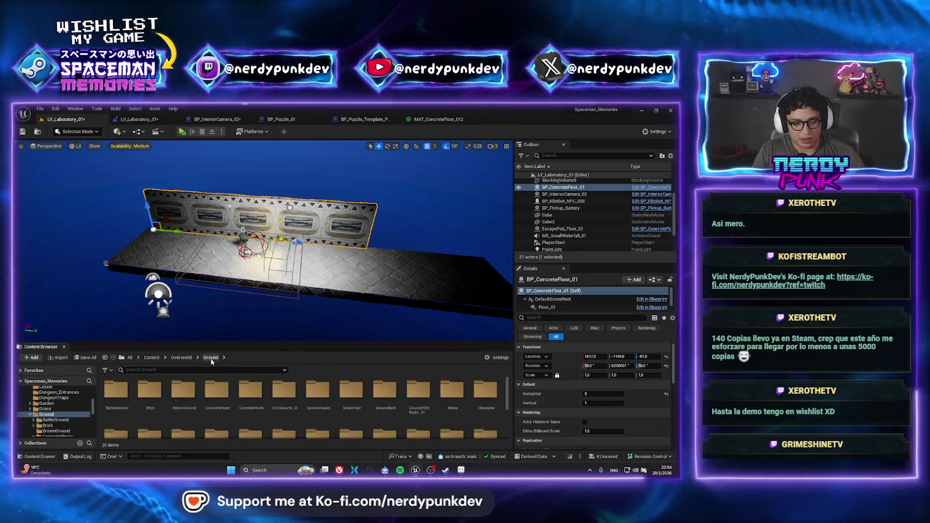
left_click(351, 391)
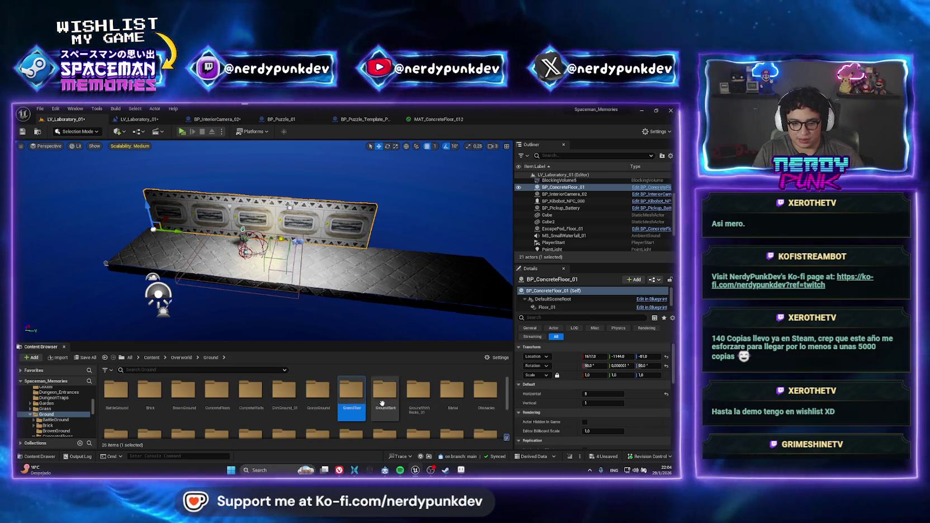
scroll(408, 404, "down", 2)
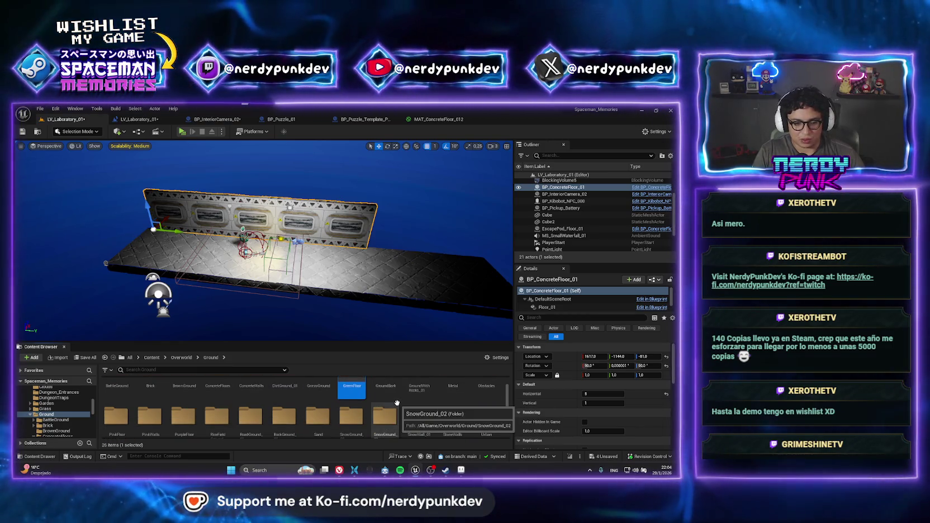
scroll(348, 409, "up", 2)
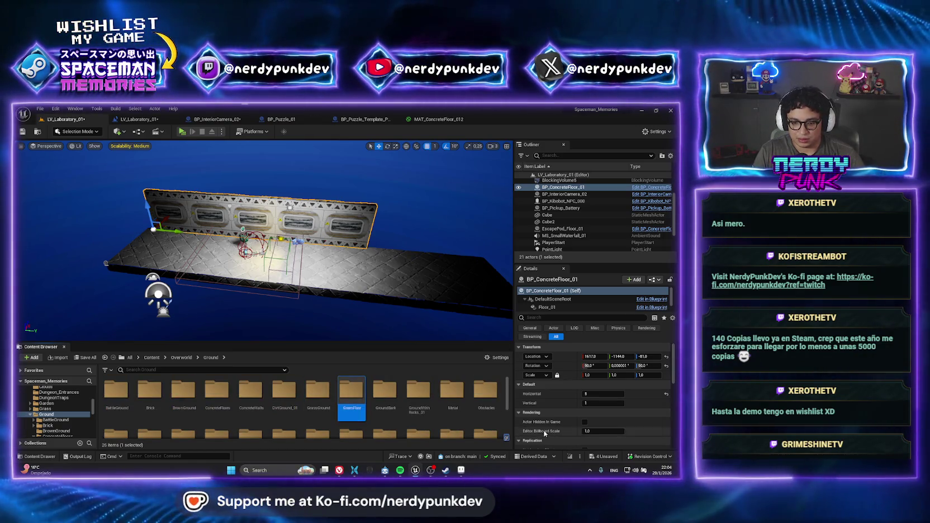
right_click(552, 189)
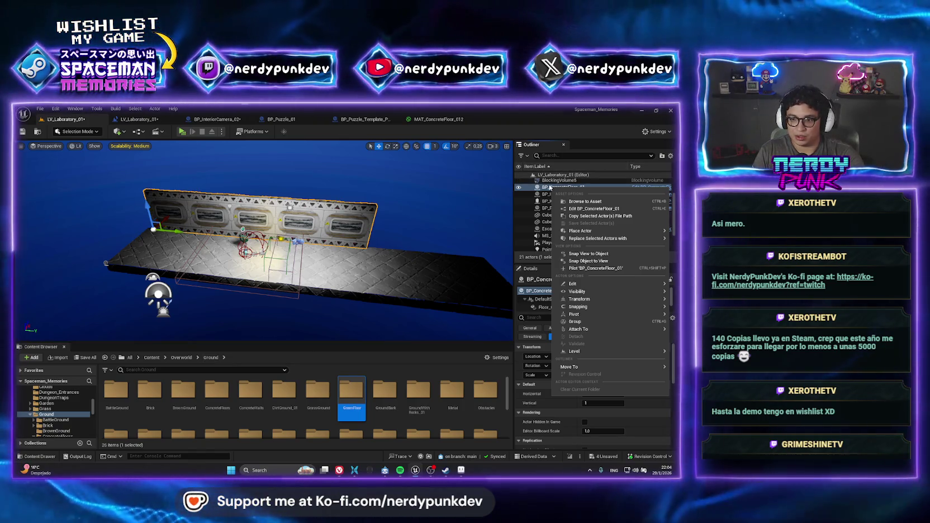
right_click(550, 188)
left_click(581, 199)
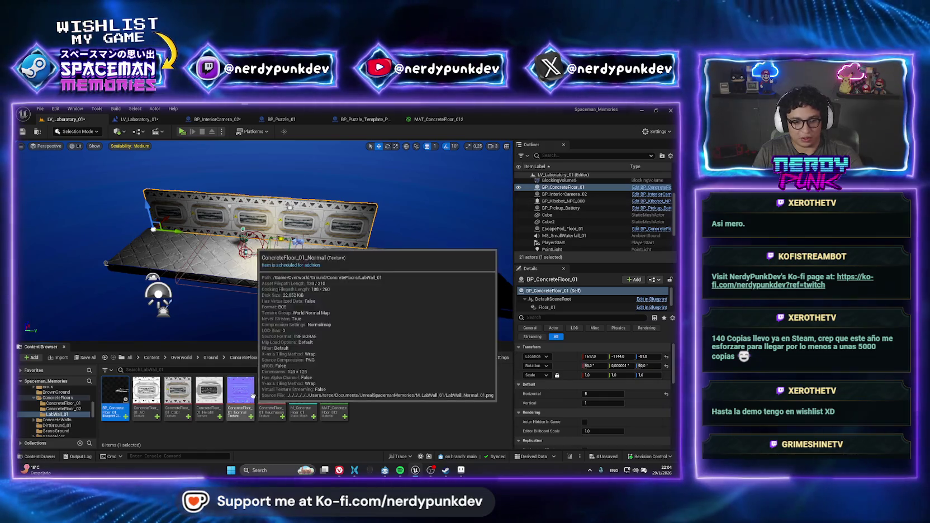
Fix up redirectors in the ConcreteFloors folder
left_click(245, 357)
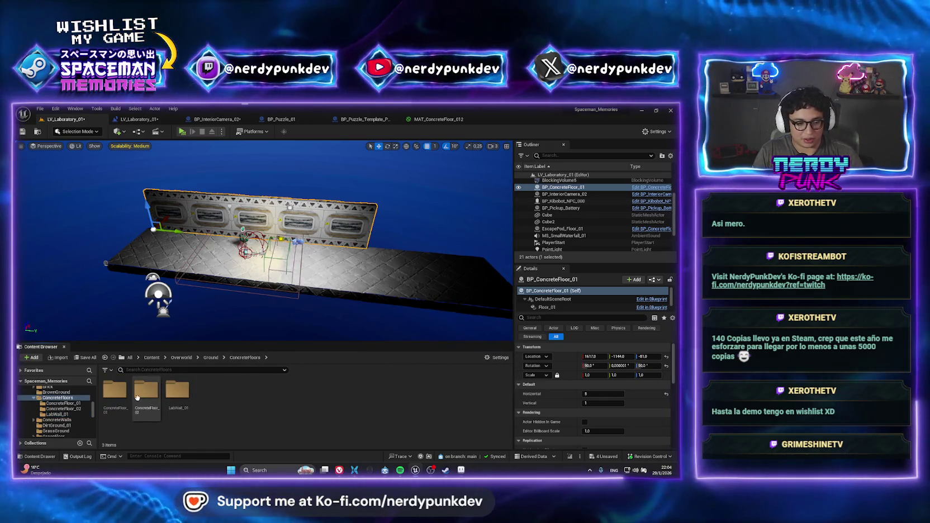
left_click(211, 357)
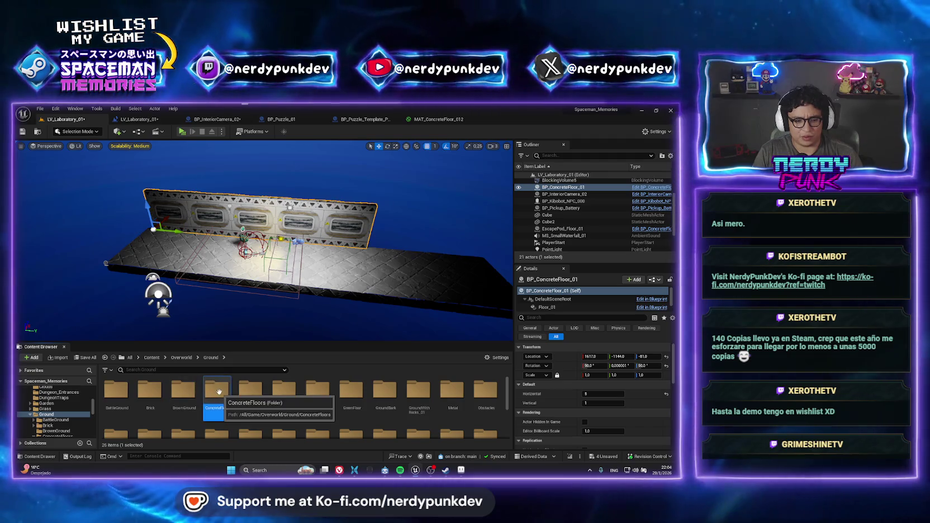
right_click(219, 392)
left_click(255, 334)
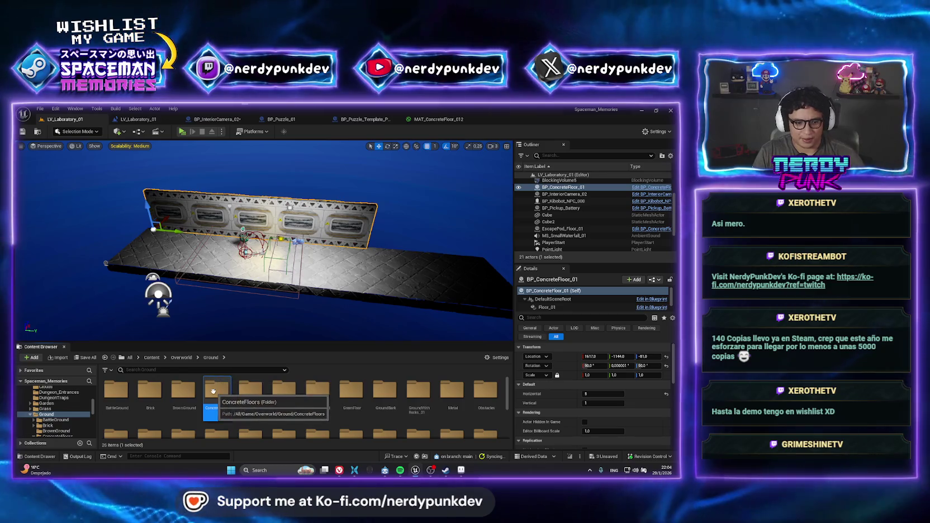
Open LabWall_01 to list its eight assets and dismiss the Diversion notifications
double_click(215, 392)
double_click(178, 391)
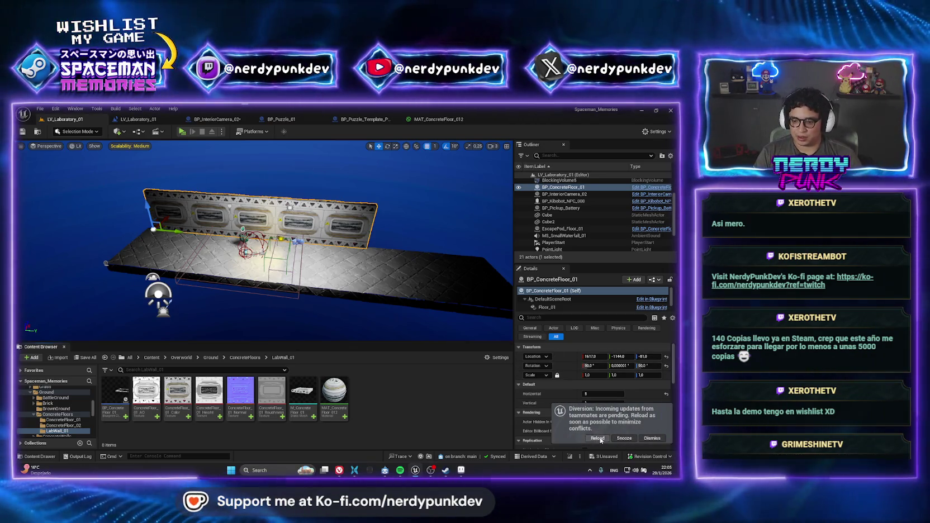
left_click(599, 439)
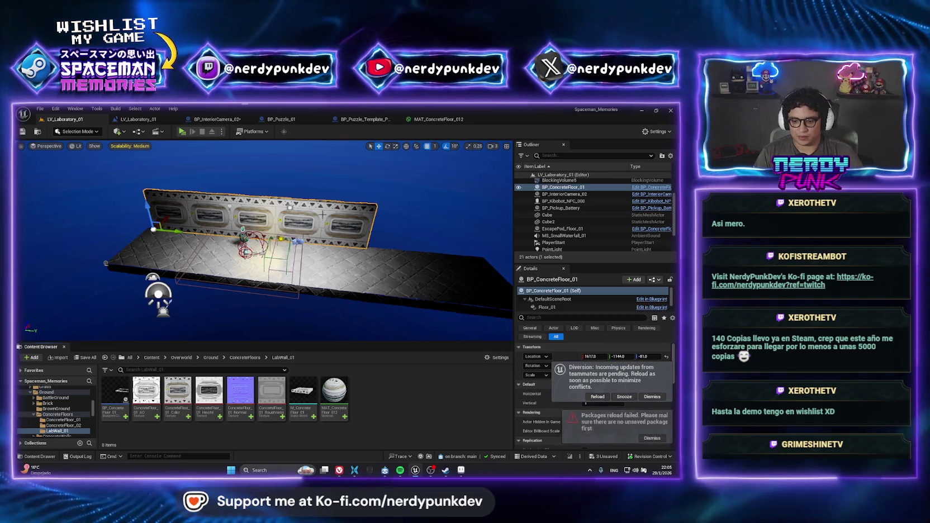
left_click(658, 440)
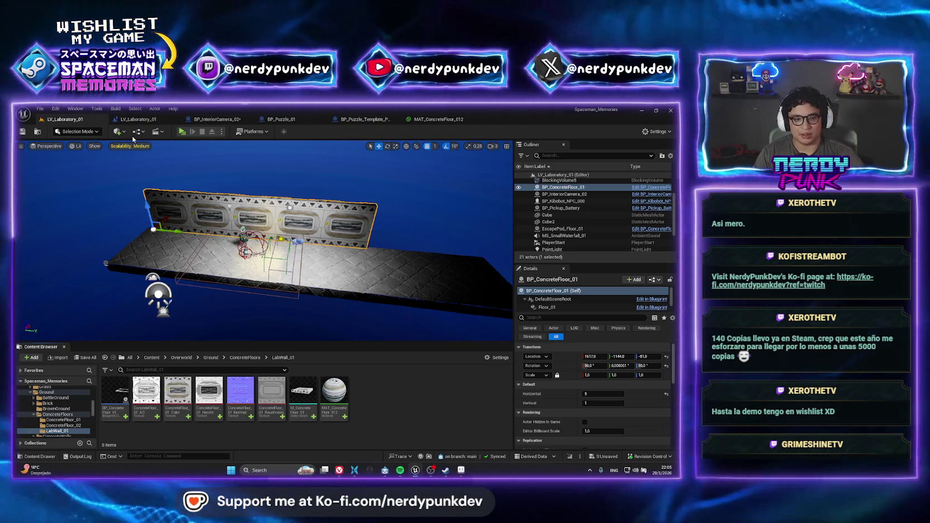
mouse_move(223, 257)
left_mouse_down()
mouse_move(234, 223)
mouse_move(207, 229)
left_mouse_up()
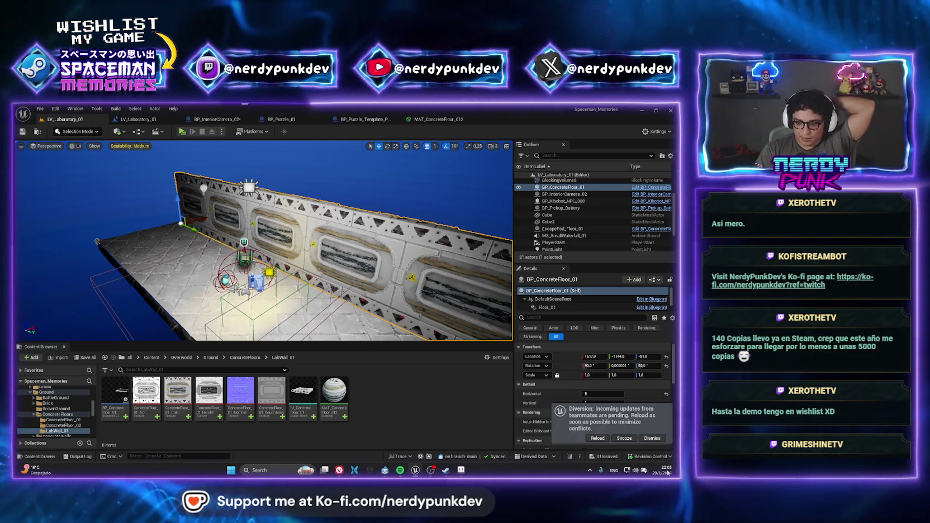
left_click(652, 438)
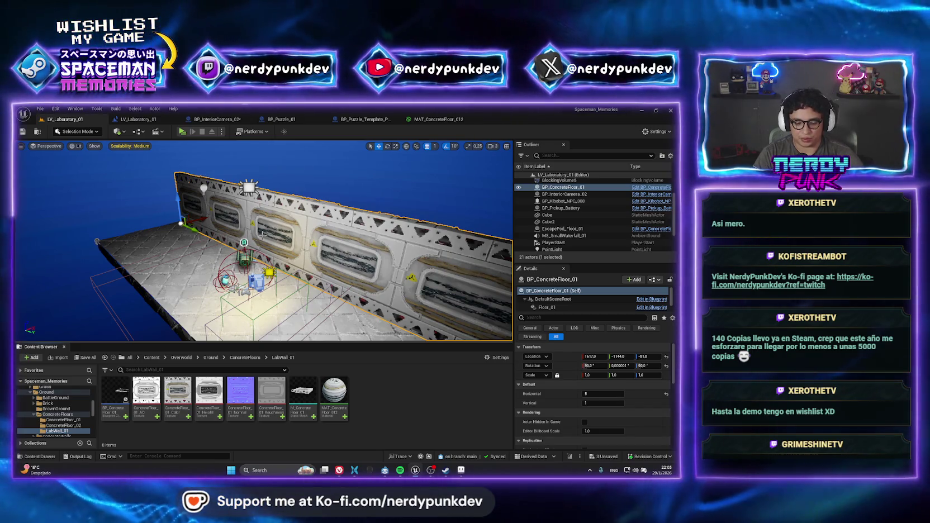
mouse_move(262, 233)
left_mouse_down()
mouse_move(240, 240)
mouse_move(287, 229)
left_mouse_up()
left_click(287, 229)
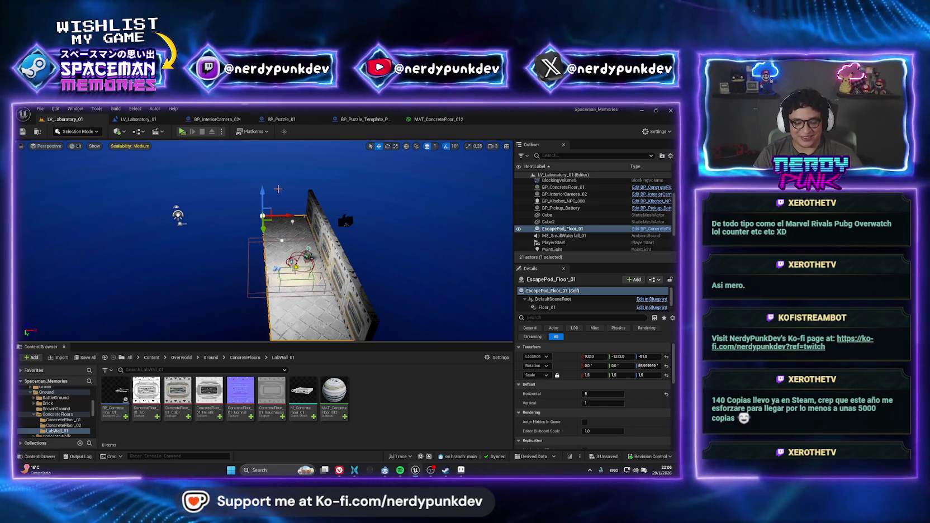
scroll(277, 189, "up", 5)
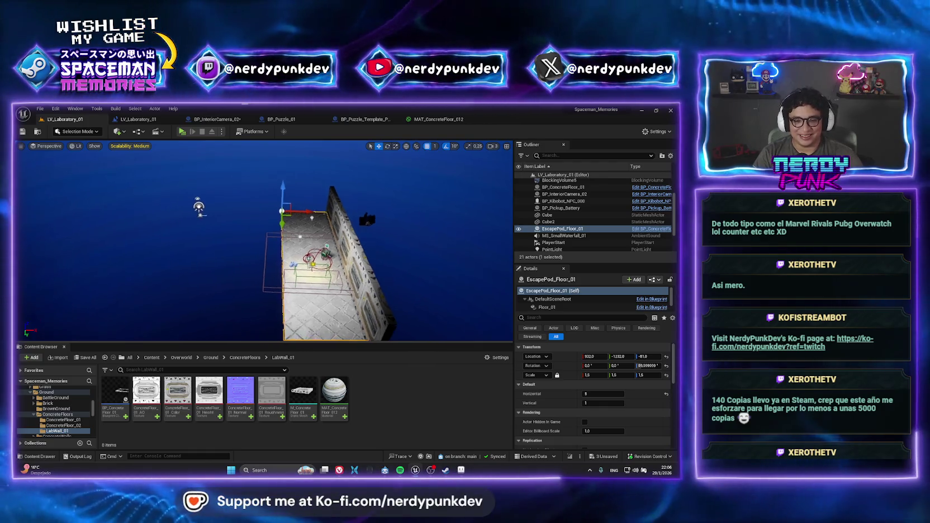
scroll(331, 231, "up", 4)
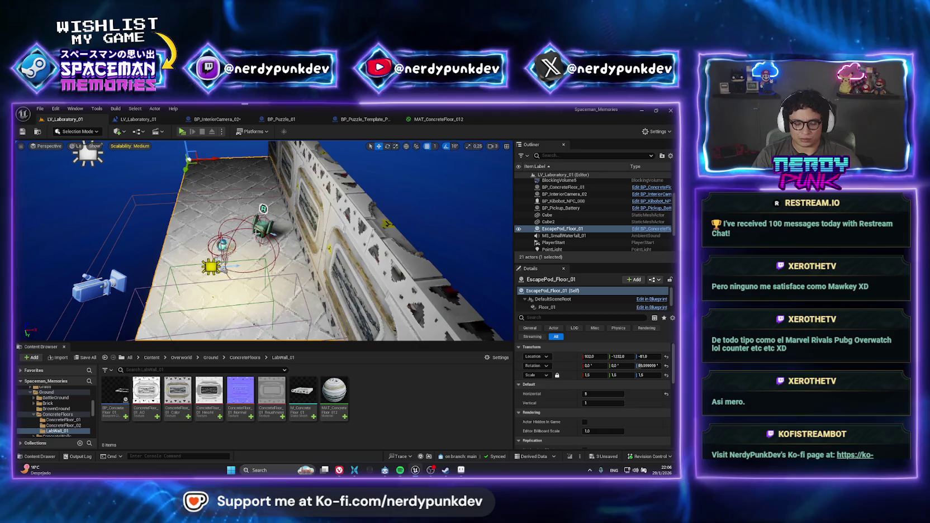
Slide the EscapePod_Floor_01 floor along X and frame it in view
left_click(317, 208)
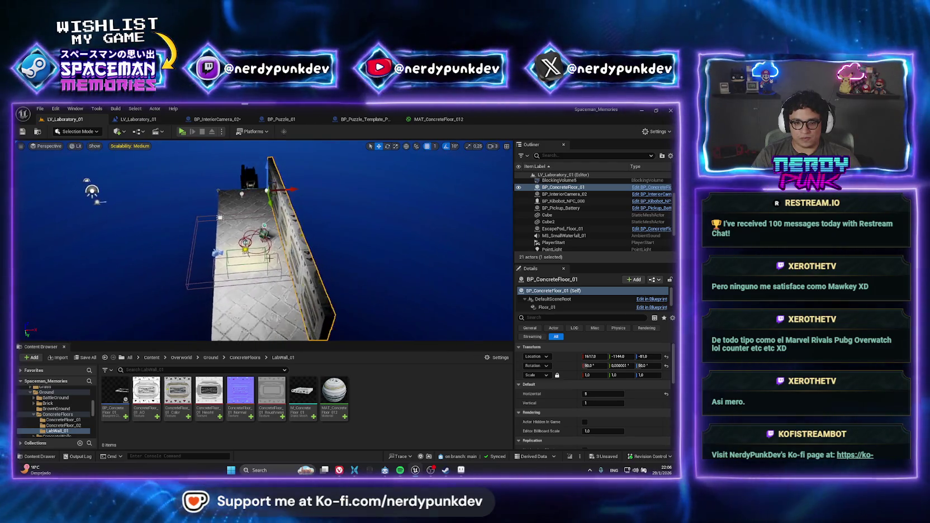
left_click(258, 282)
left_click(290, 206)
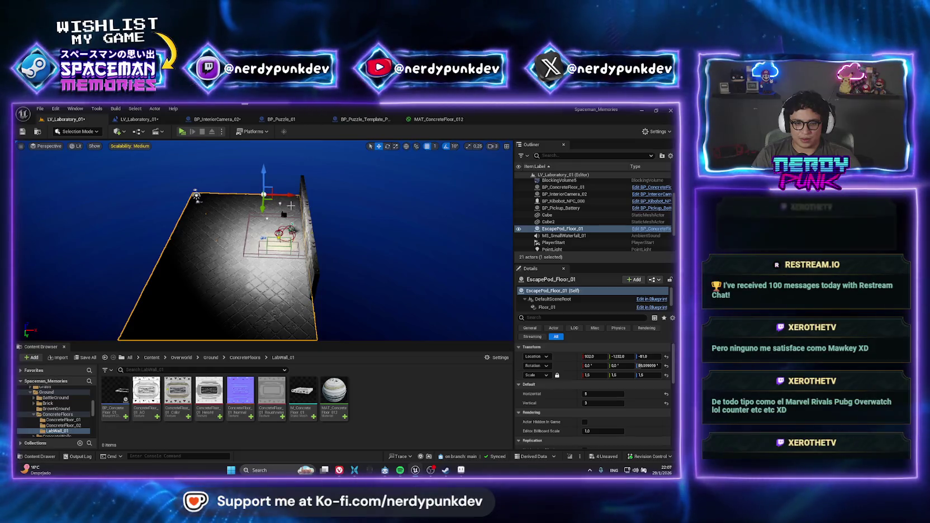
mouse_move(288, 191)
left_mouse_down()
mouse_move(317, 195)
mouse_move(293, 180)
mouse_move(294, 169)
left_mouse_up()
key("f")
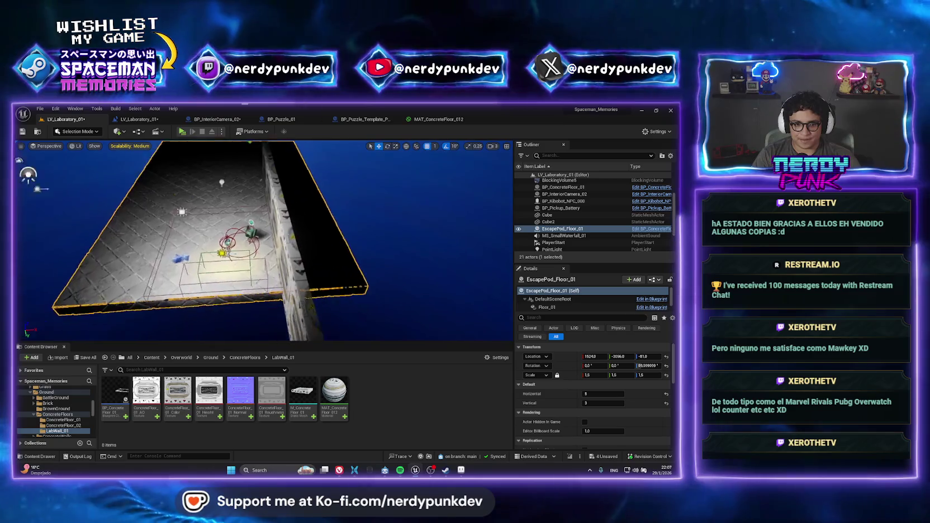
Move BP_ConcreteFloor_01 along X to match the floor and set Horizontal to 7
left_click(200, 179)
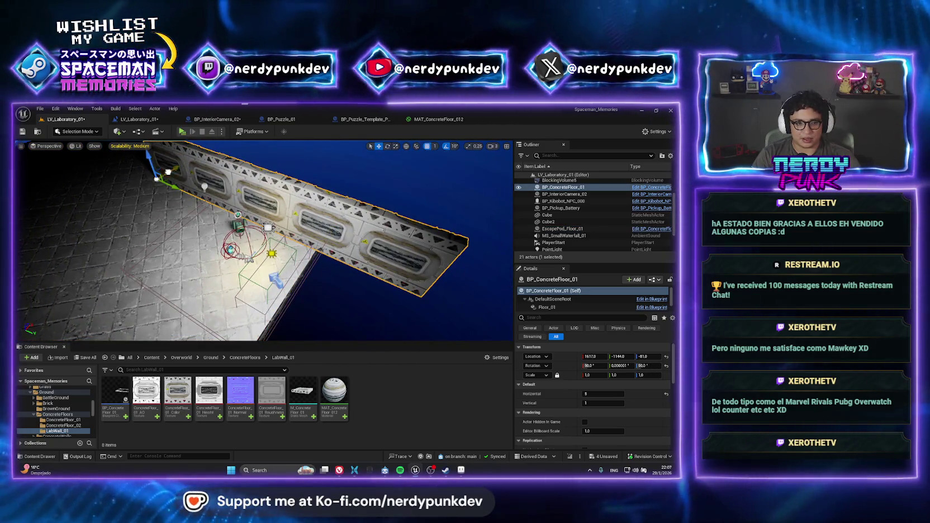
mouse_move(168, 172)
left_mouse_down()
mouse_move(306, 197)
mouse_move(160, 187)
left_mouse_up()
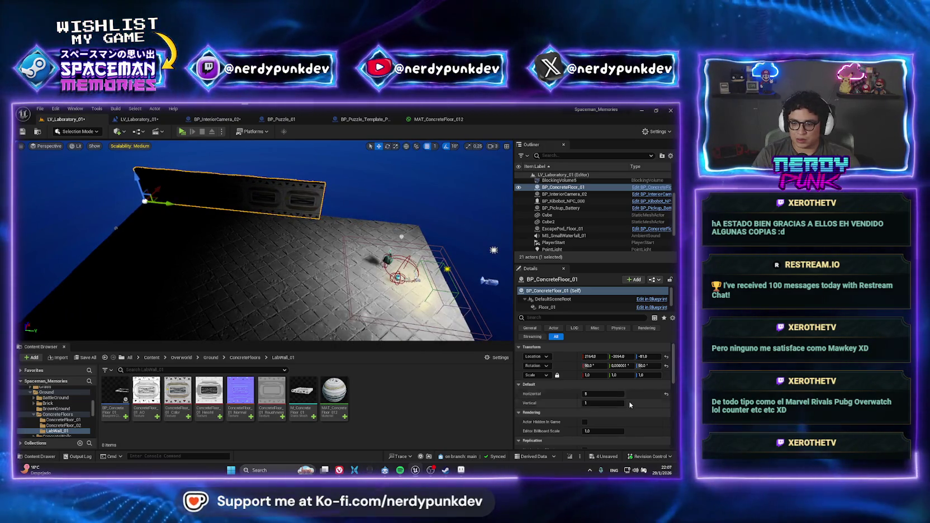
mouse_move(604, 394)
left_mouse_down()
mouse_move(637, 394)
mouse_move(626, 394)
left_mouse_up()
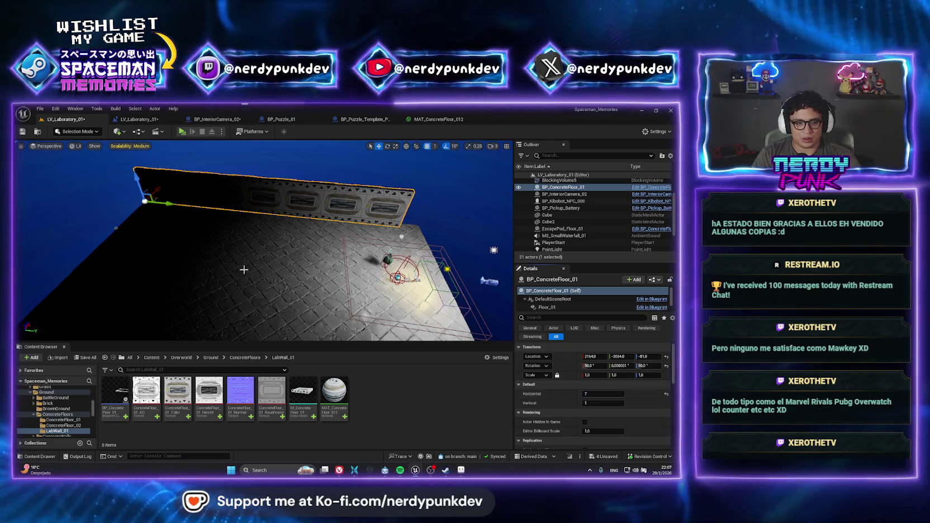
Duplicate the RectLight as RectLight3 over the floor's far end
mouse_move(279, 241)
left_mouse_down()
mouse_move(263, 246)
mouse_move(241, 279)
left_mouse_up()
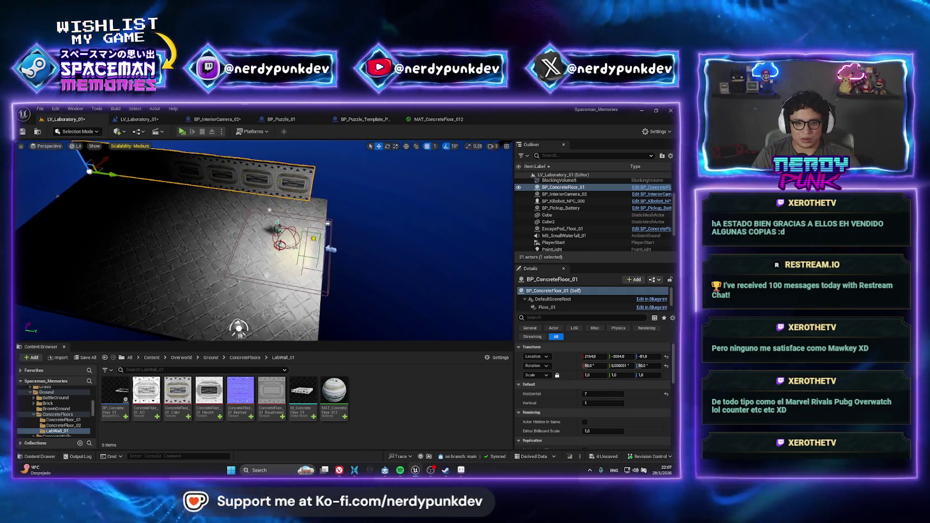
left_click(329, 224)
mouse_move(351, 227)
left_mouse_down()
mouse_move(71, 172)
mouse_move(117, 184)
left_mouse_up()
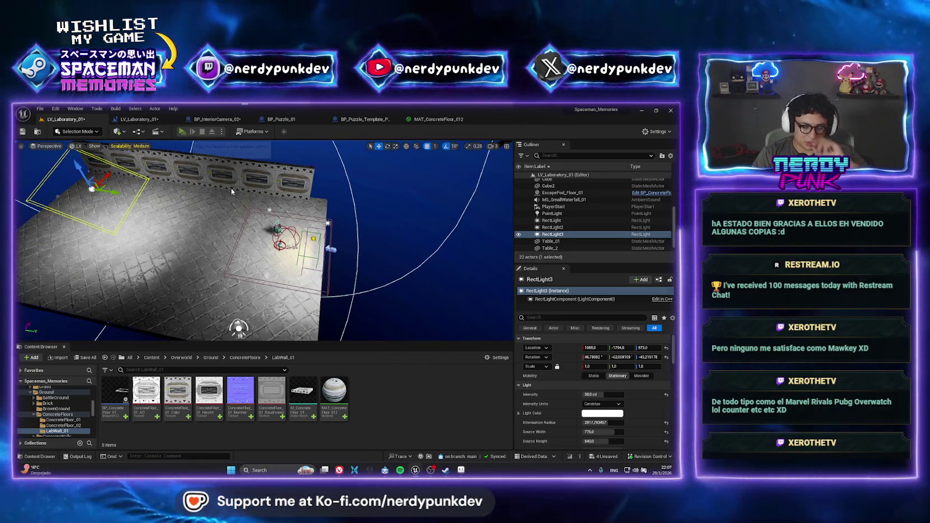
left_click(181, 131)
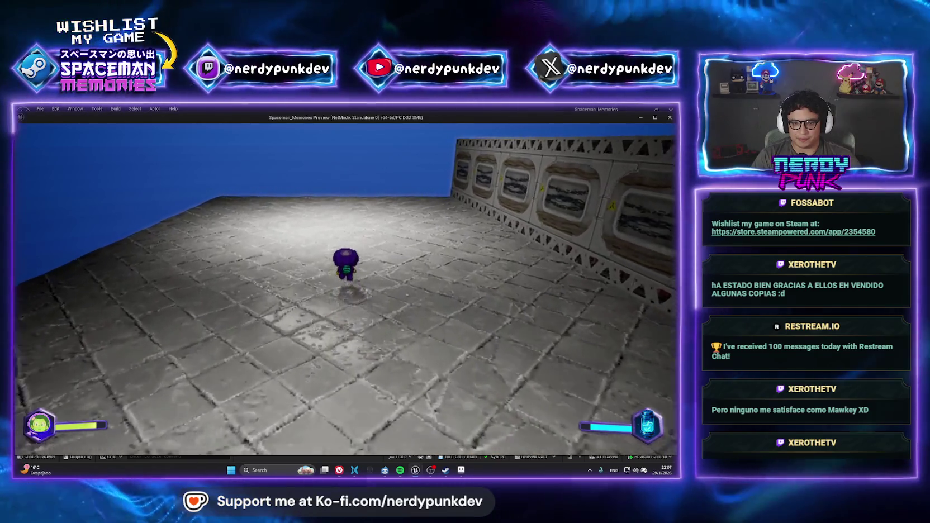
key("s")
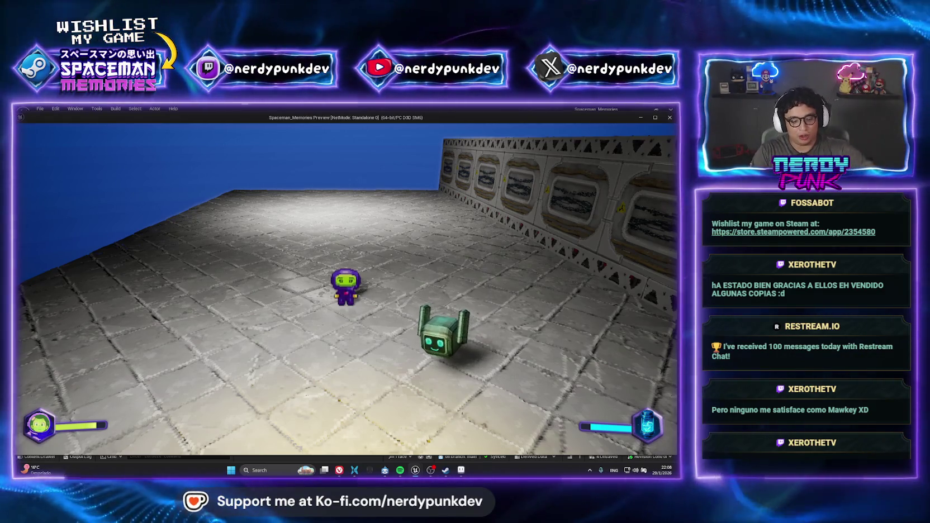
End the playtest, check the wall's Horizontal count, and set the floor scale to 1
key("Escape")
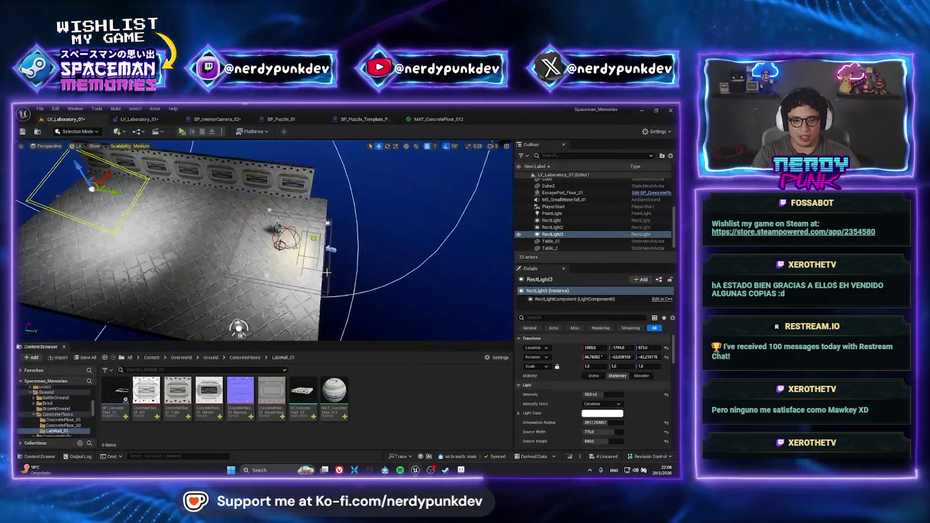
mouse_move(205, 279)
left_mouse_down()
mouse_move(248, 229)
mouse_move(286, 327)
mouse_move(147, 302)
mouse_move(151, 316)
mouse_move(324, 229)
left_mouse_up()
left_click(248, 229)
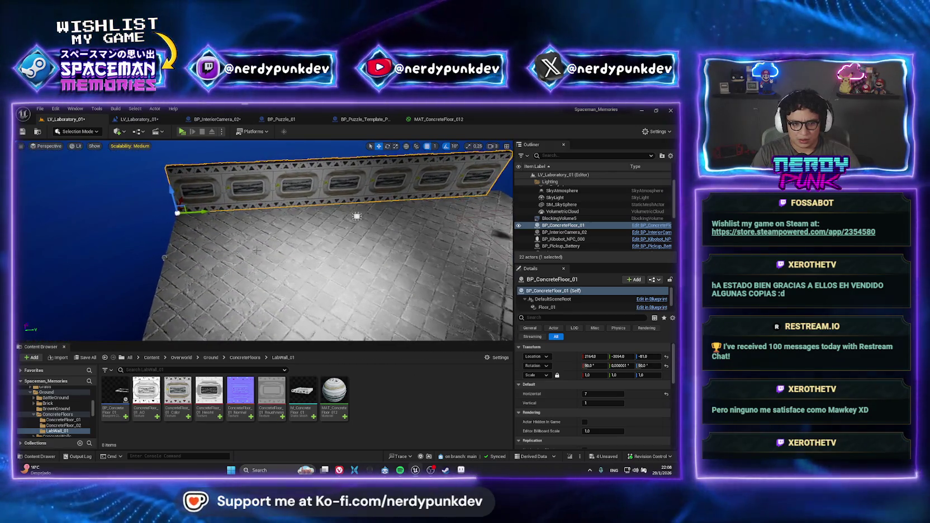
left_click(585, 395)
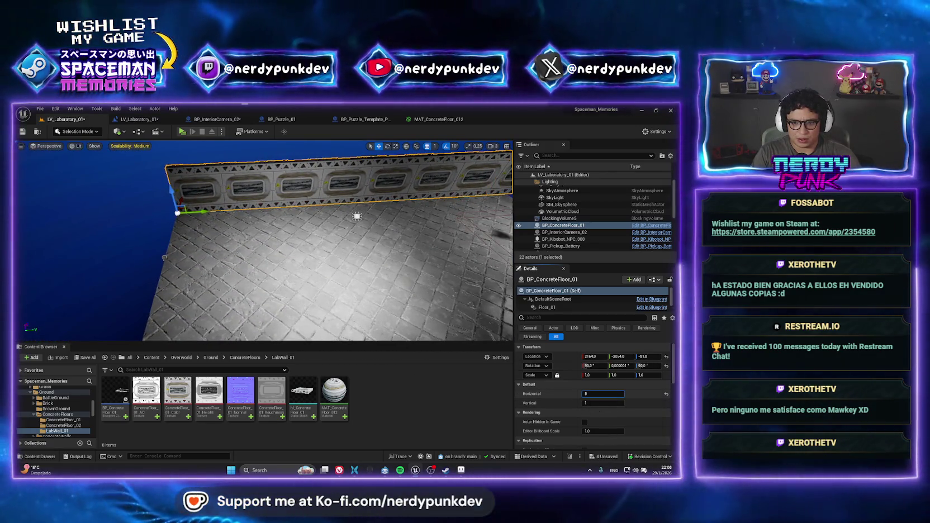
left_click(305, 231)
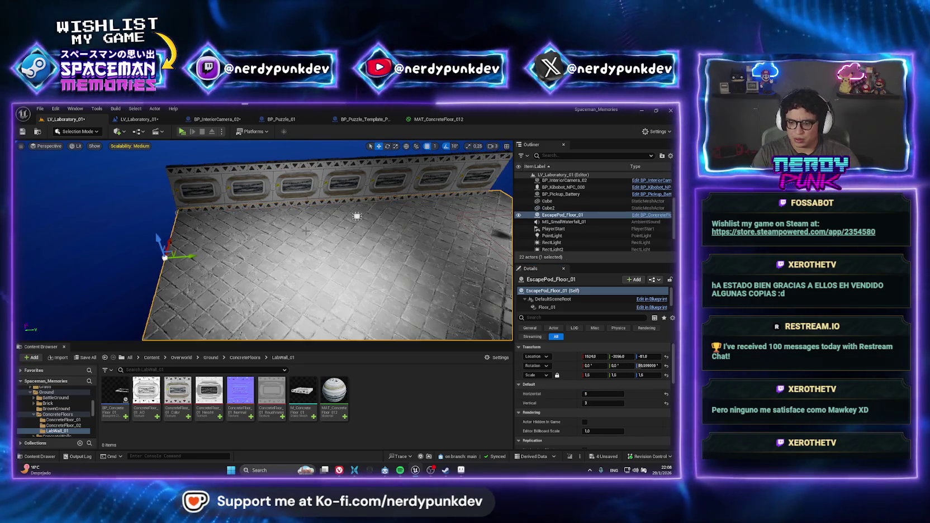
left_click(586, 375)
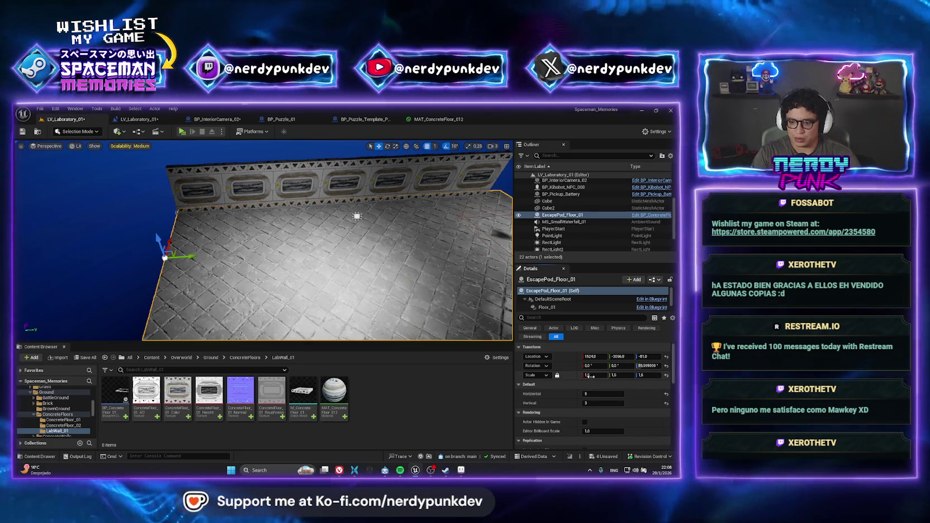
type("1")
key("Return")
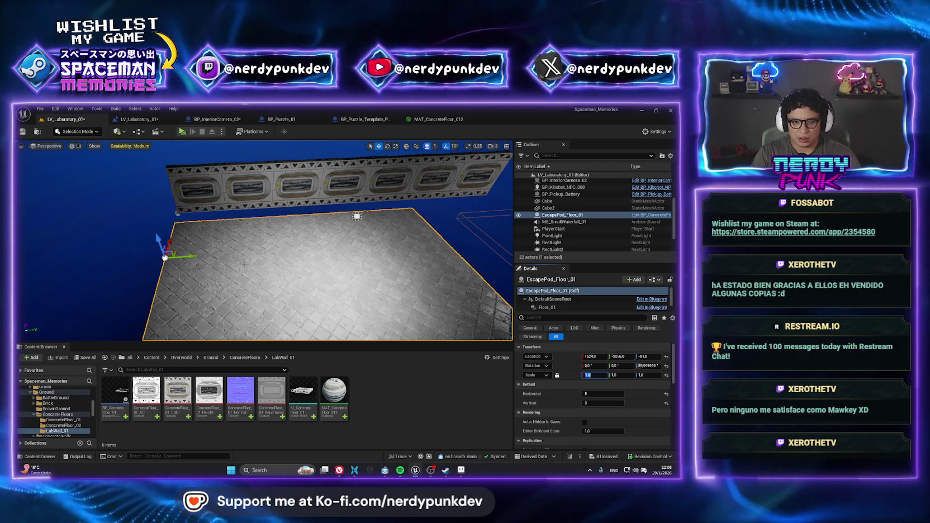
Set the floor's Horizontal tile count to 7
mouse_move(357, 217)
left_mouse_down()
mouse_move(183, 292)
mouse_move(295, 260)
mouse_move(195, 273)
mouse_move(355, 238)
left_mouse_up()
left_click(602, 393)
type("6")
key("Return")
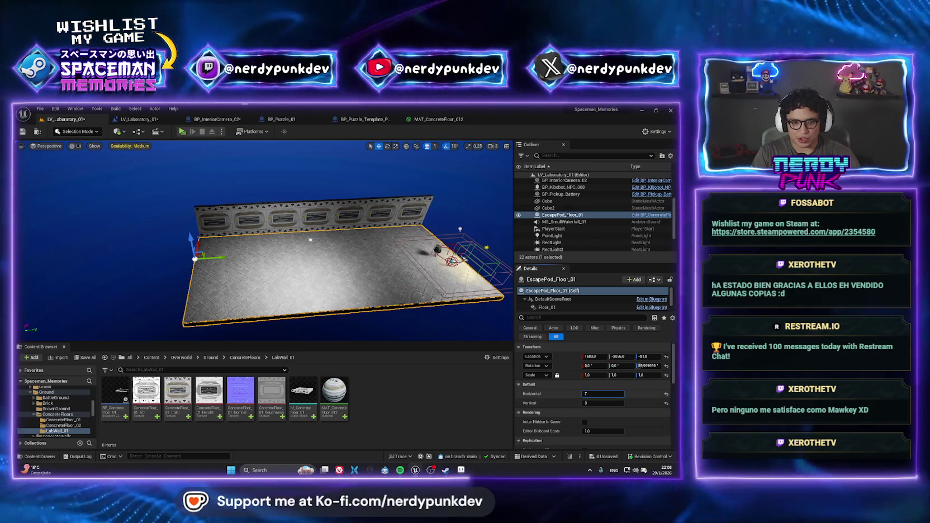
type("7")
key("Return")
Duplicate the concrete wall as BP_ConcreteFloor_2 onto the floor's opposite edge
mouse_move(310, 240)
left_mouse_down()
mouse_move(165, 163)
mouse_move(332, 264)
left_mouse_up()
left_click(332, 264)
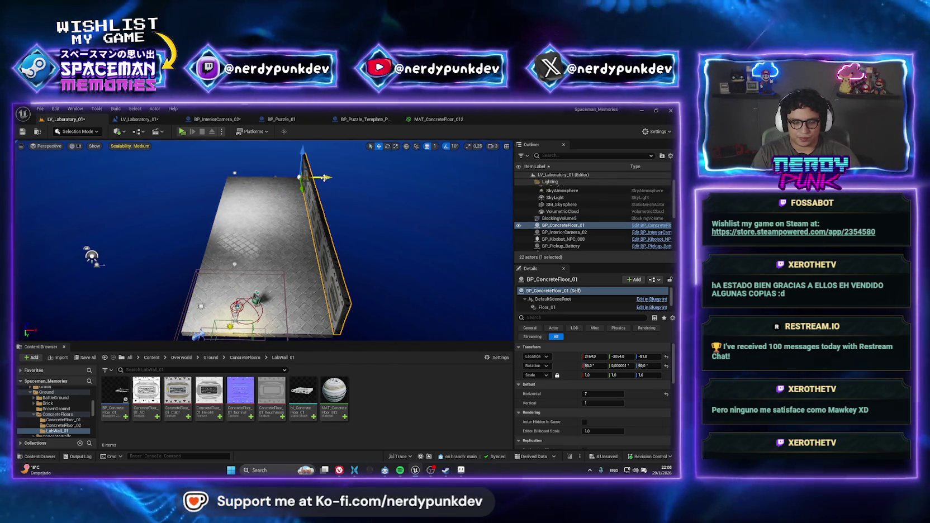
left_click_drag(324, 178, 238, 192)
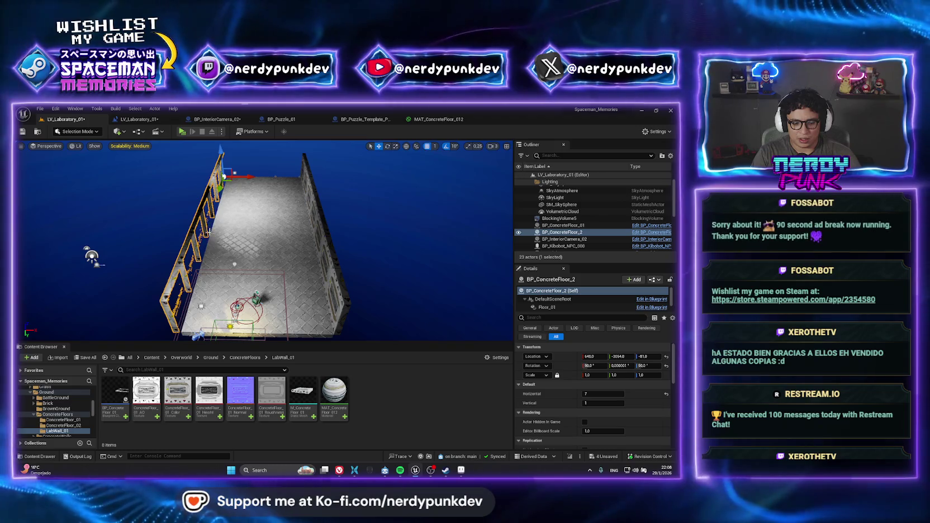
Run a Standalone Game playtest and walk the character down the corridor with W
left_click(182, 131)
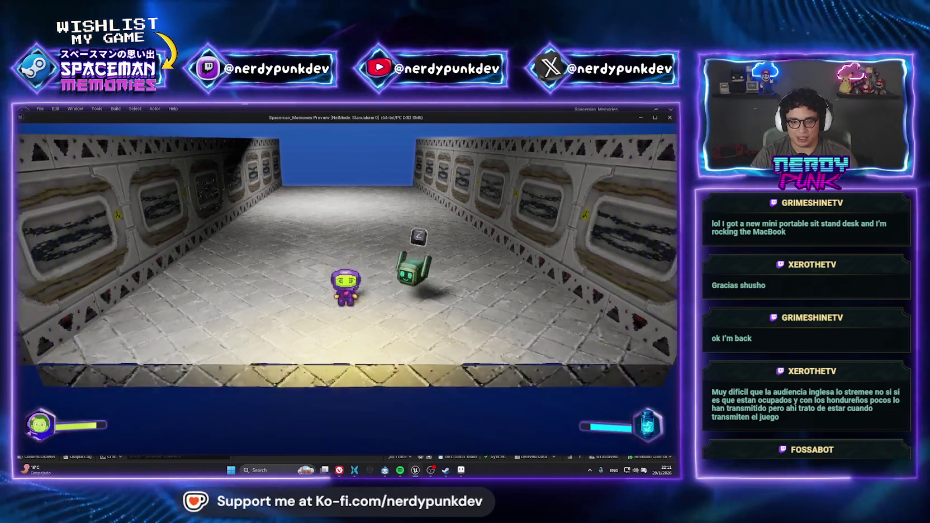
key("w")
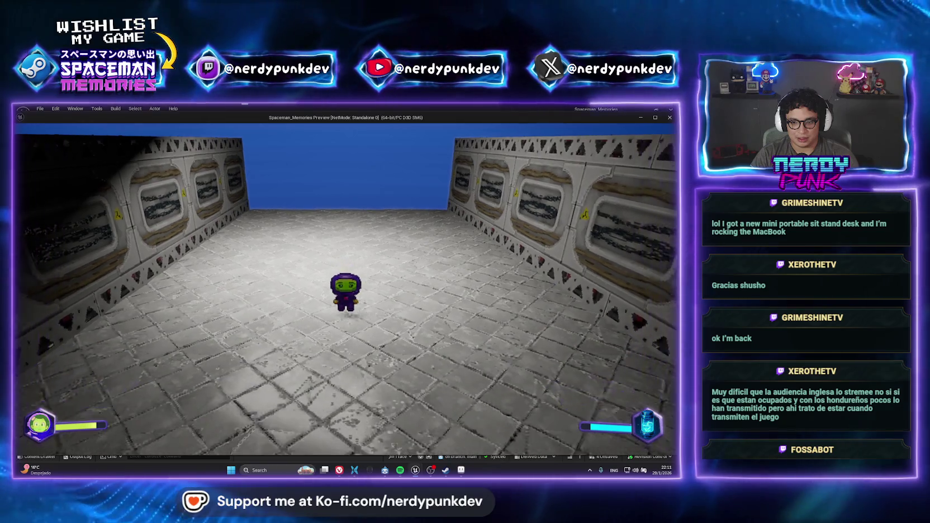
End the playtest and open BP_InteriorCamera_02's blueprint via Browse to Asset
key("alt+Tab")
key("Escape")
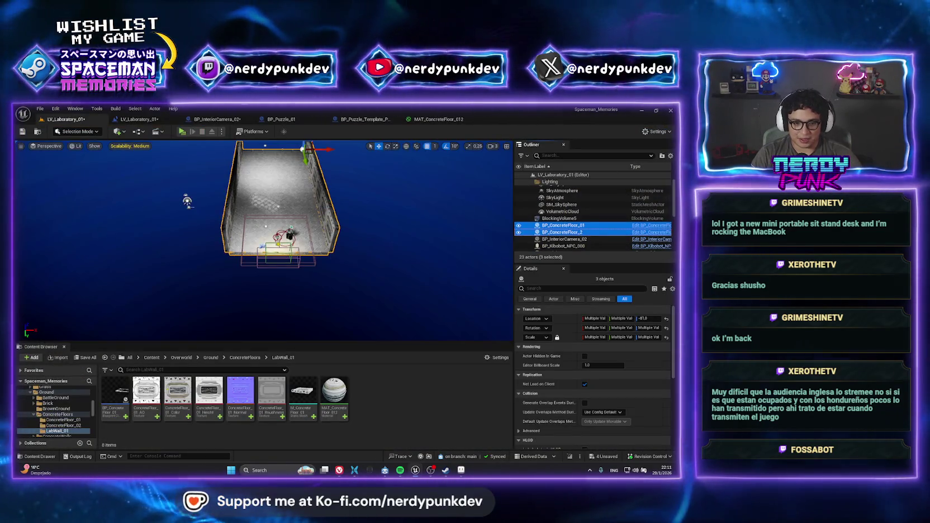
left_click(309, 255)
left_click(314, 262)
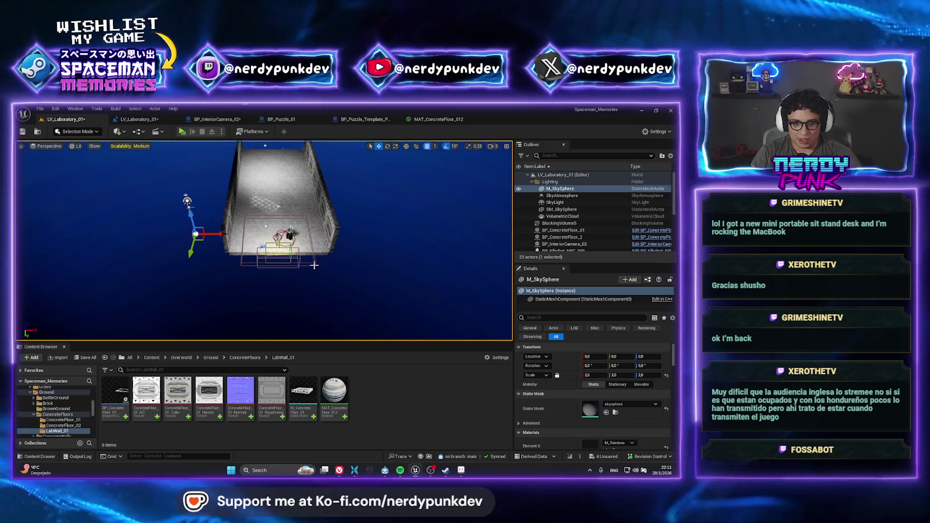
right_click(562, 244)
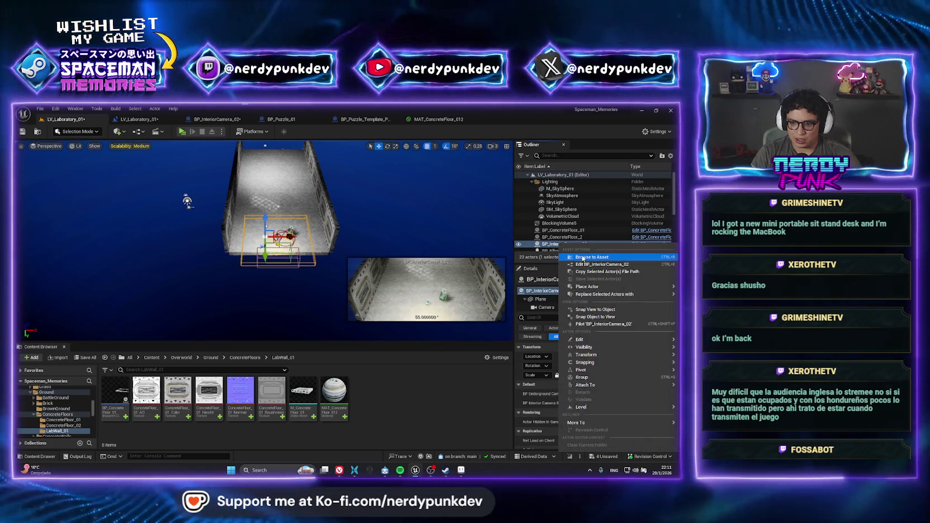
left_click(582, 446)
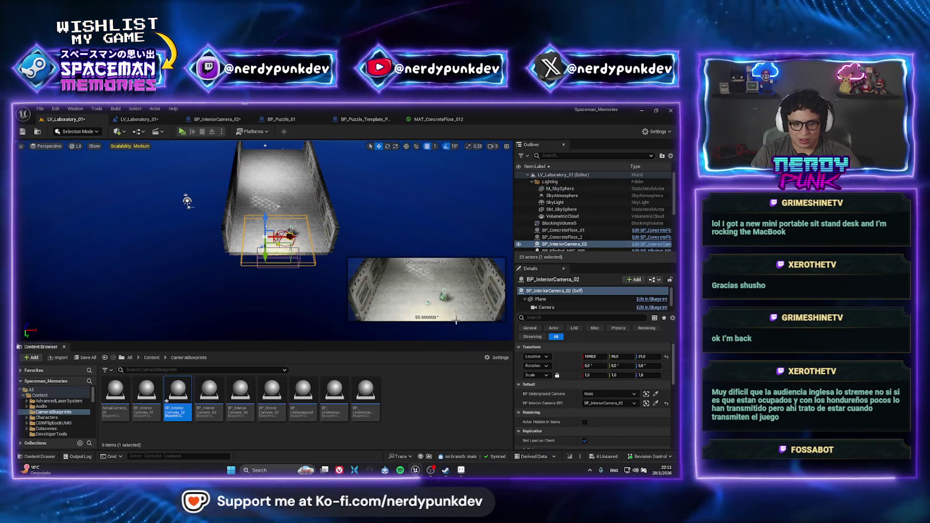
double_click(178, 394)
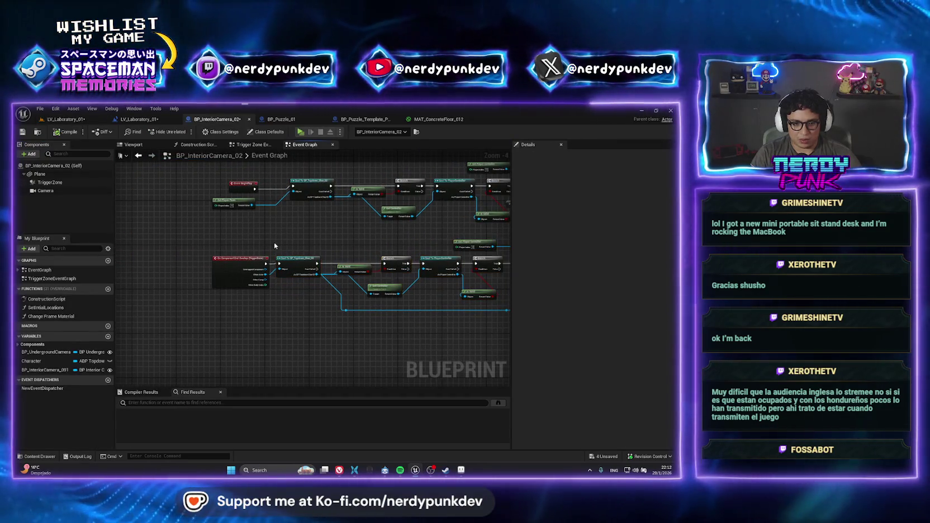
Duplicate the camera blueprint asset as BP_InteriorCamera_05
left_click(64, 119)
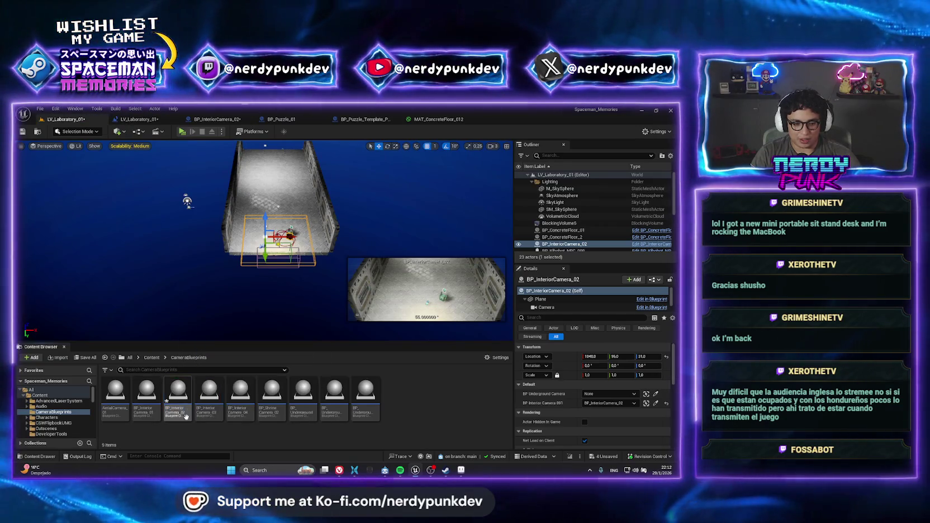
key("ctrl+d")
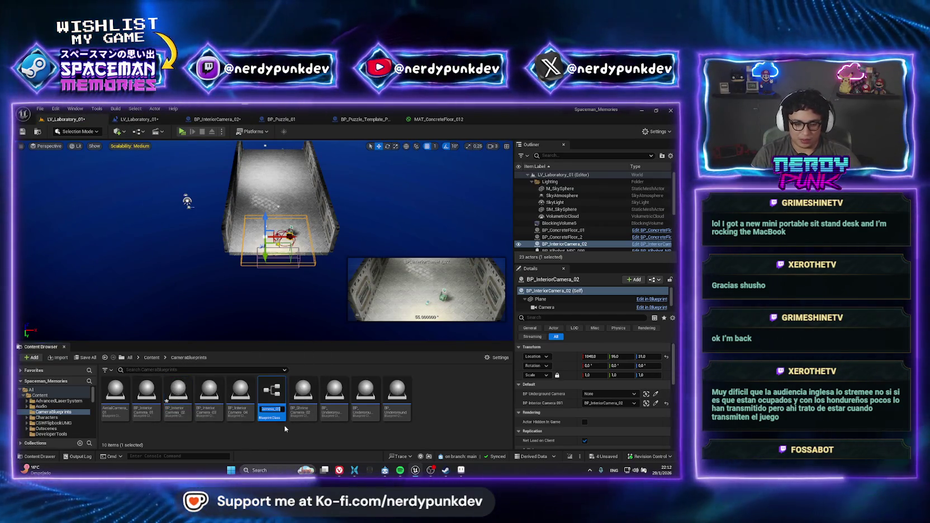
key("Return")
Delete the lower chain of event nodes in the camera blueprint
double_click(180, 396)
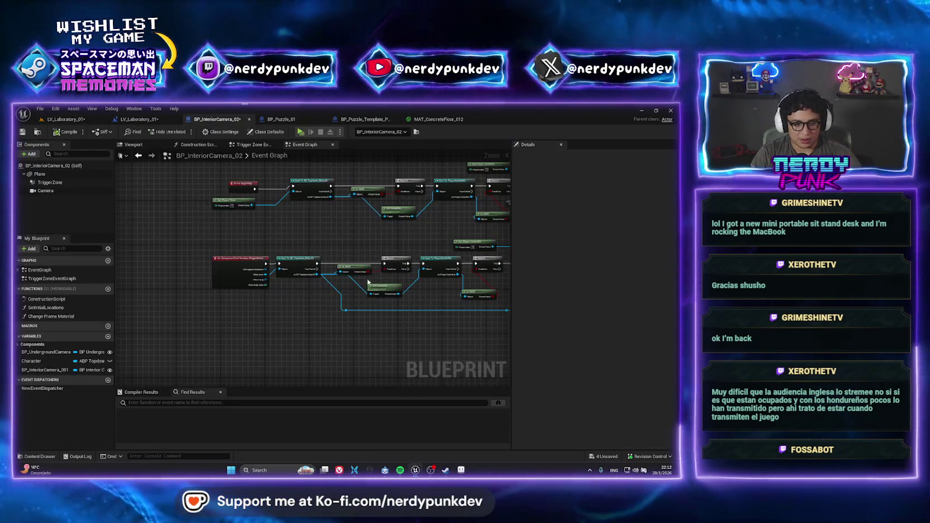
scroll(290, 277, "up", 3)
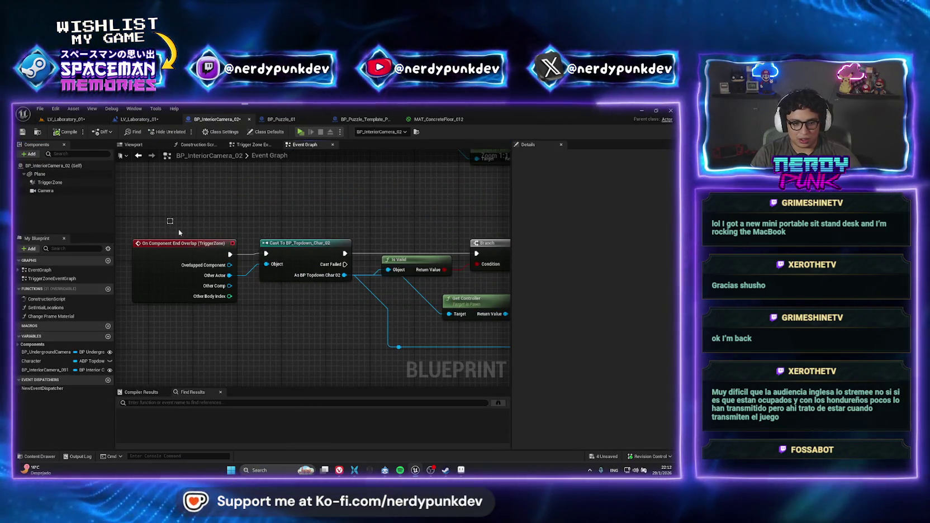
mouse_move(166, 216)
left_mouse_down()
mouse_move(521, 345)
mouse_move(498, 363)
mouse_move(467, 336)
left_mouse_up()
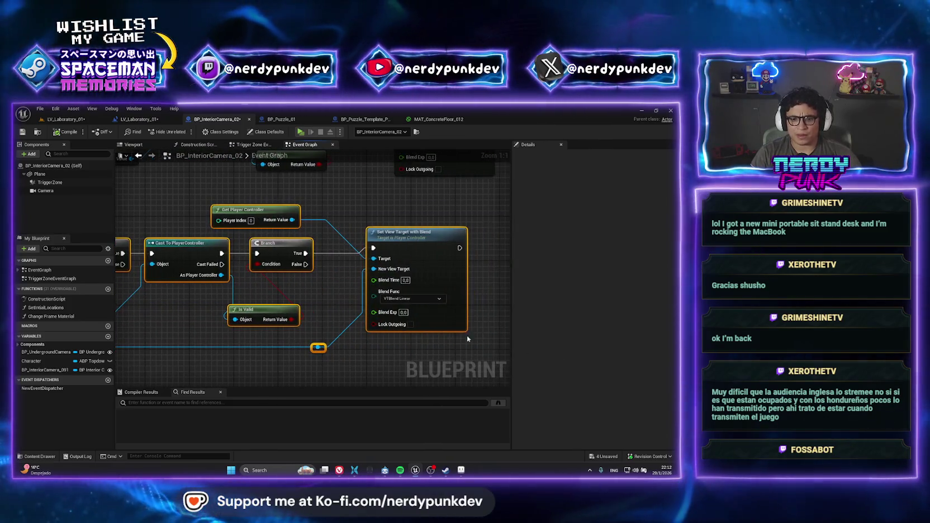
key("Delete")
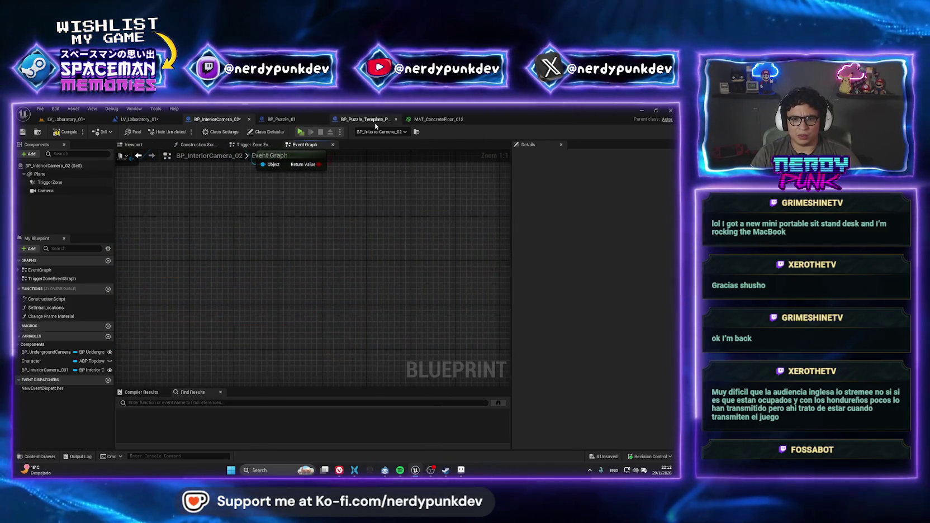
Move the placed BP_InteriorCamera_02 along Y to -752 and open BP_InteriorCamera_05's Event Graph
left_click(373, 119)
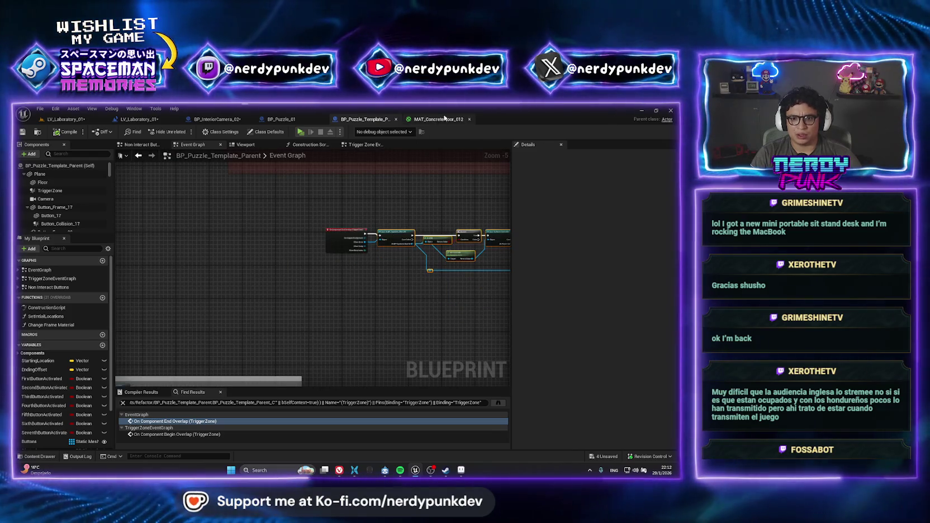
left_click(80, 120)
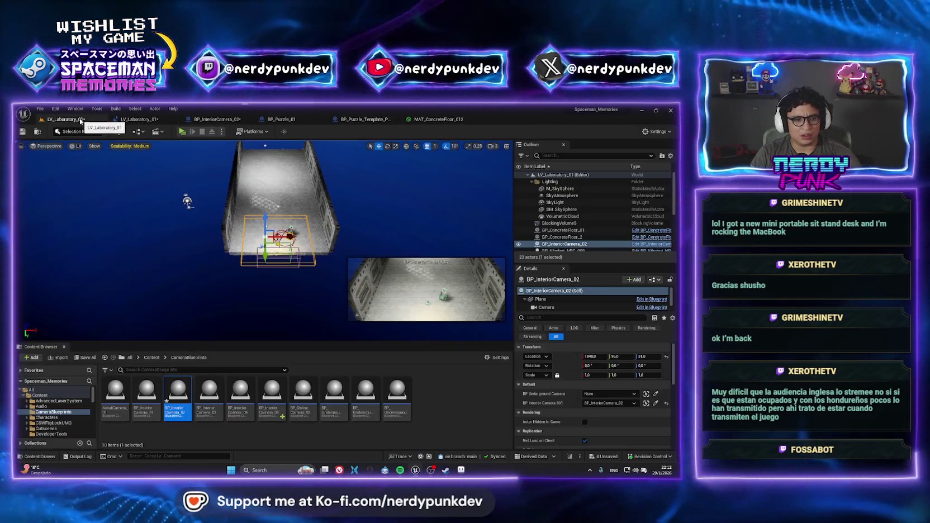
double_click(271, 391)
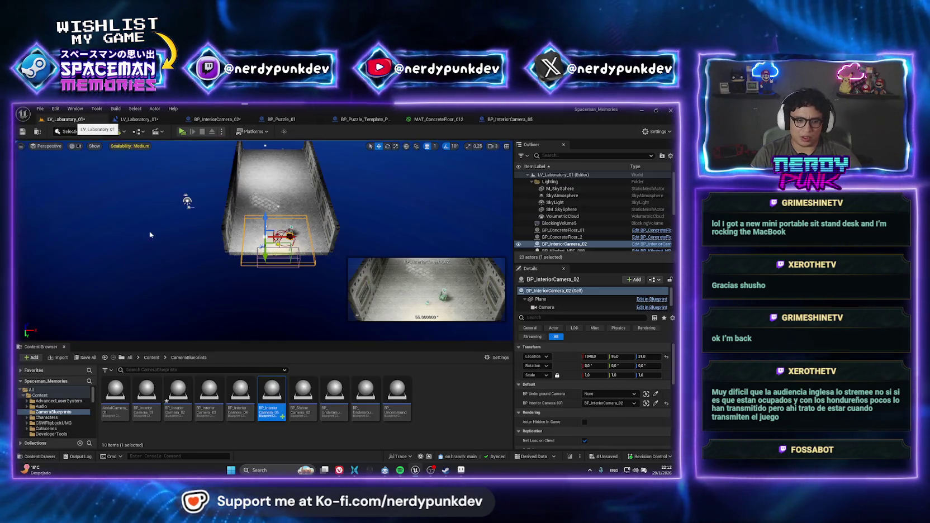
left_click(62, 119)
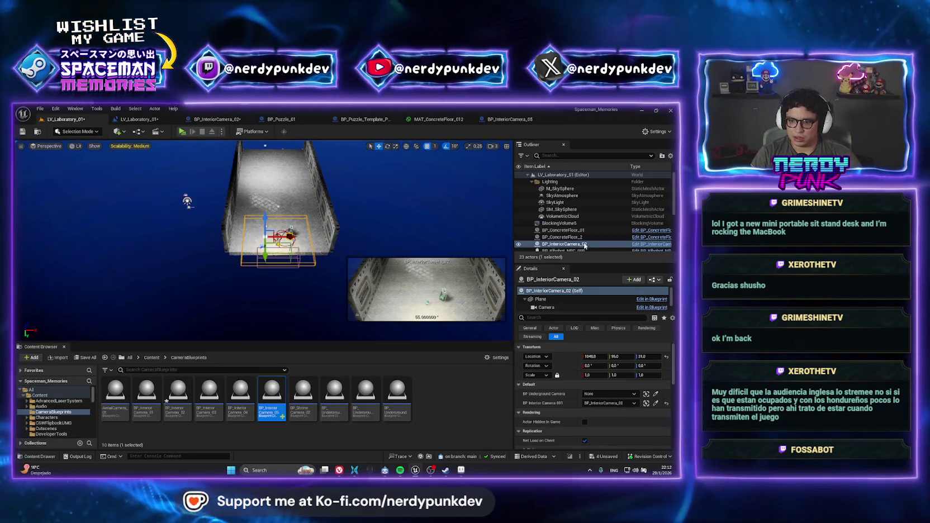
right_click(561, 244)
mouse_move(604, 295)
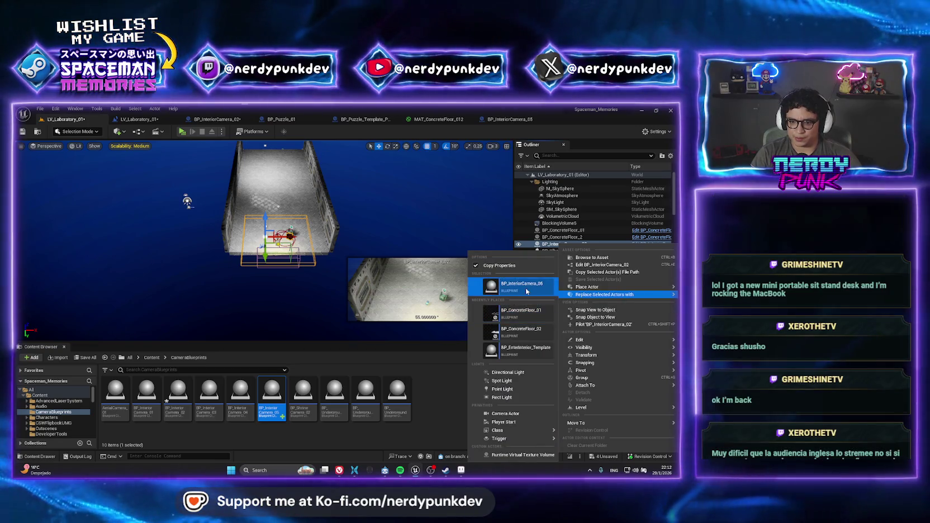
left_click(380, 221)
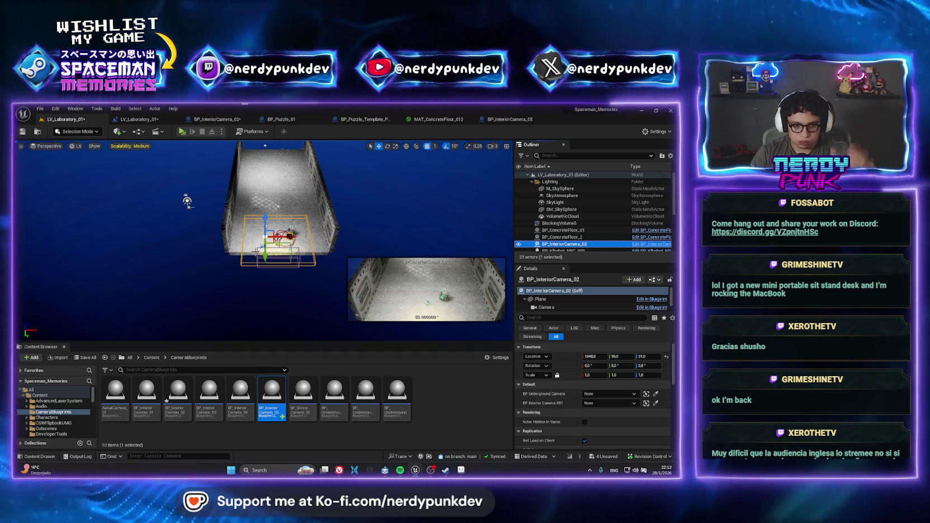
left_click_drag(265, 255, 265, 223)
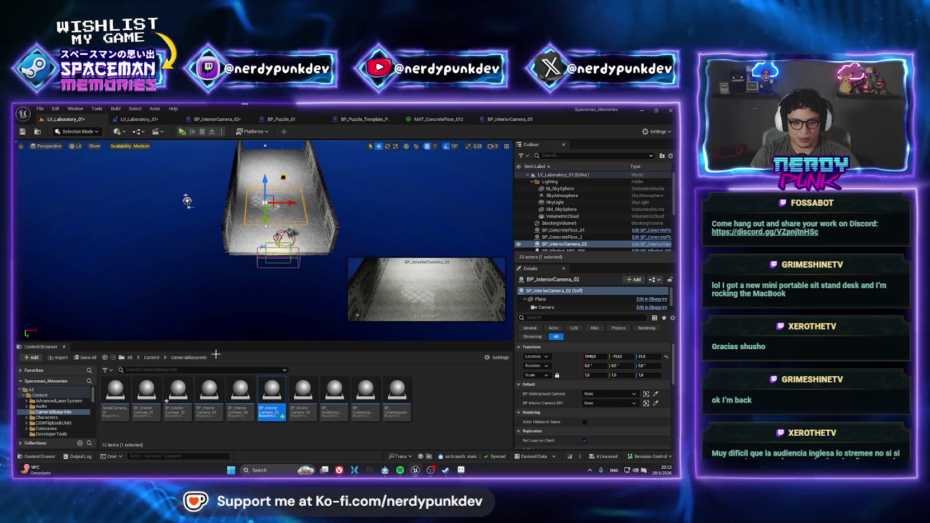
double_click(263, 406)
scroll(268, 252, "up", 4)
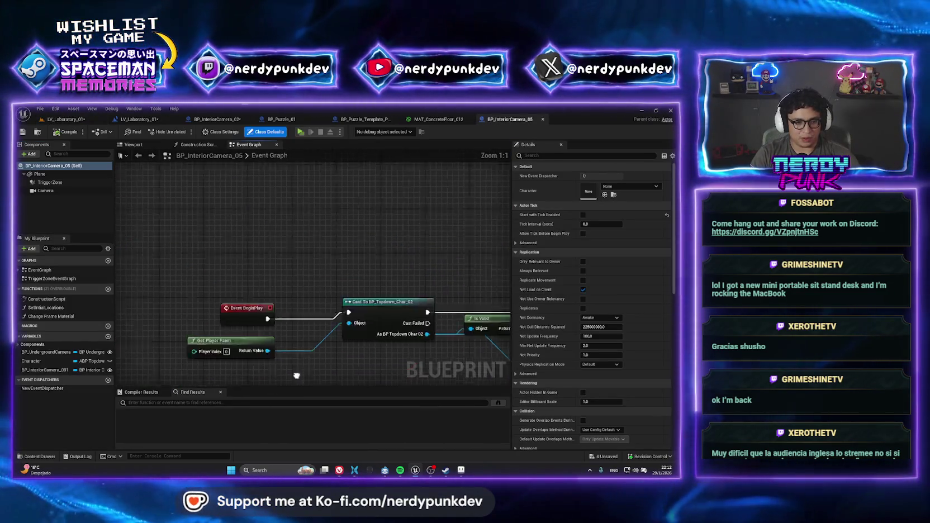
Add a begin-overlap event for the TriggerZone component
left_click(273, 324)
mouse_move(313, 278)
left_mouse_down()
mouse_move(334, 229)
mouse_move(341, 95)
left_mouse_up()
right_click(55, 184)
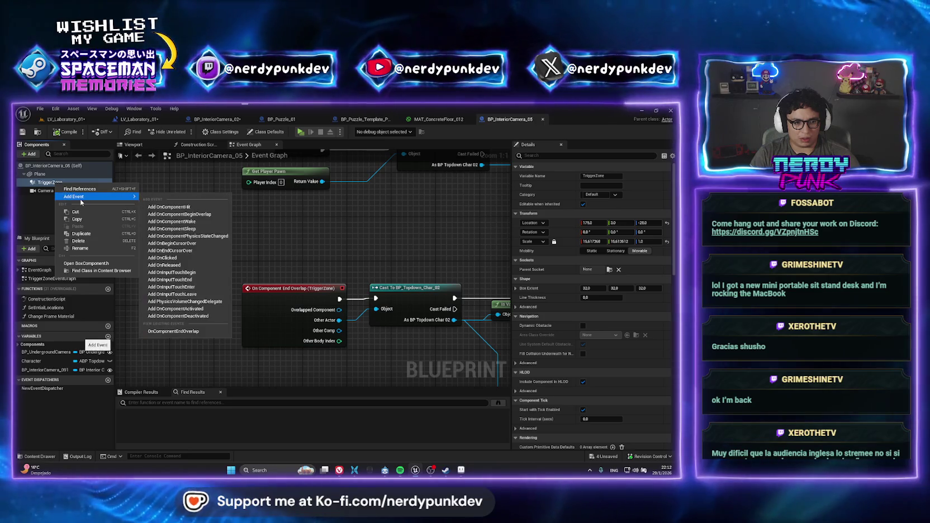
mouse_move(100, 196)
left_click(189, 213)
Place the overlap event beside the cast node, connect and tidy them, then return to LV_Laboratory_01
scroll(261, 328, "down", 4)
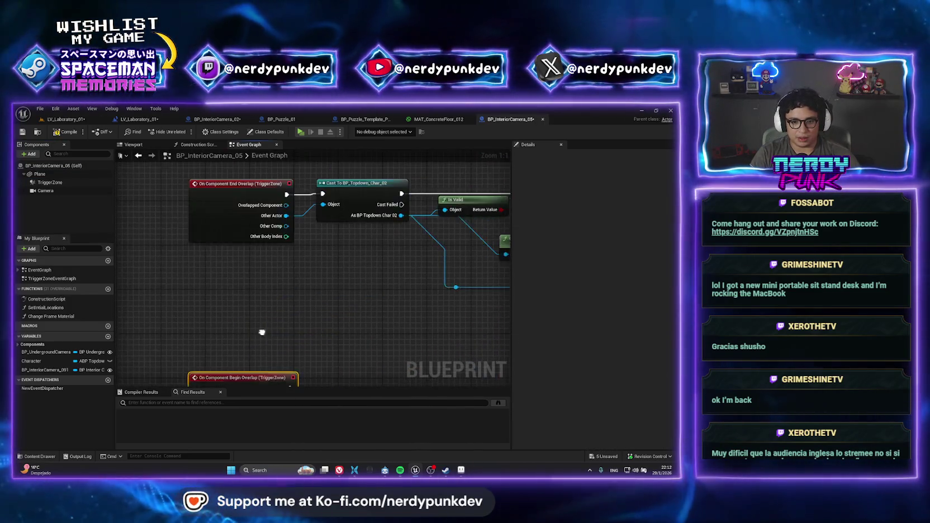
left_click_drag(264, 372, 263, 199)
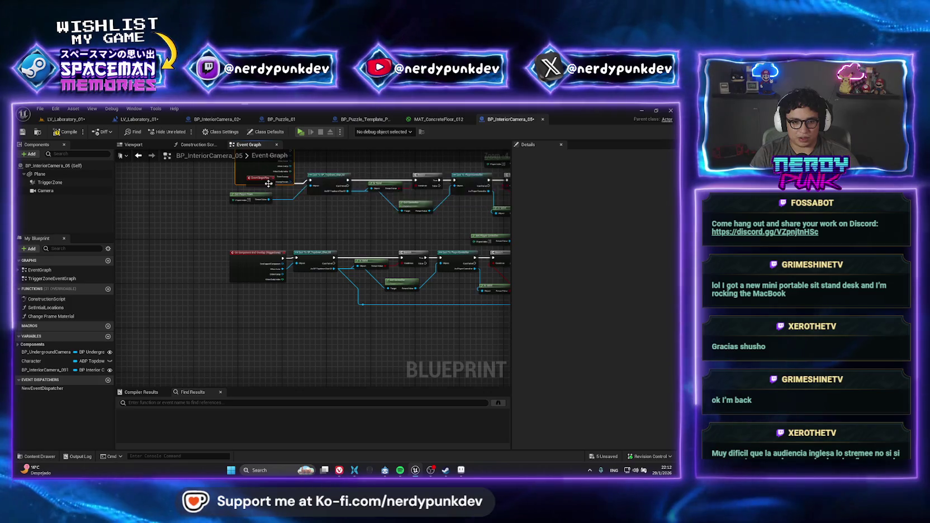
scroll(257, 330, "up", 5)
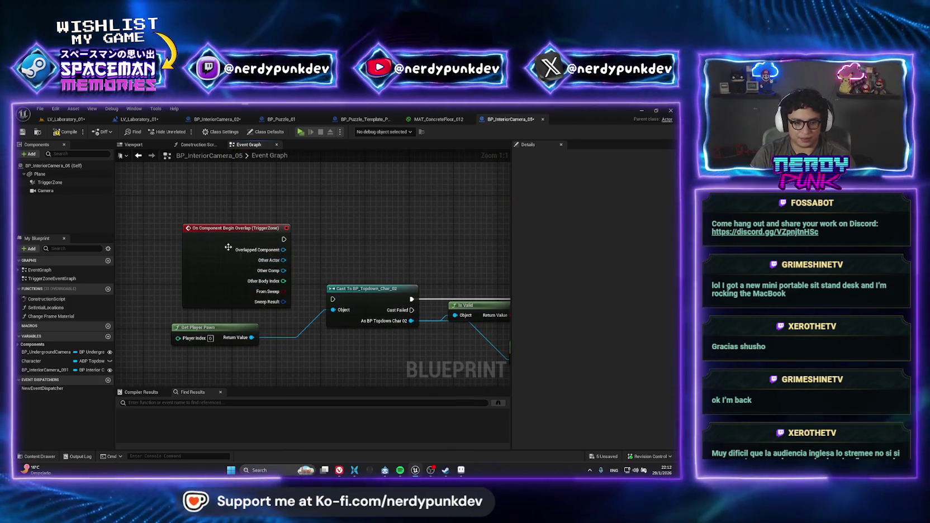
mouse_move(290, 264)
left_mouse_down()
mouse_move(251, 280)
mouse_move(333, 309)
mouse_move(331, 301)
left_mouse_up()
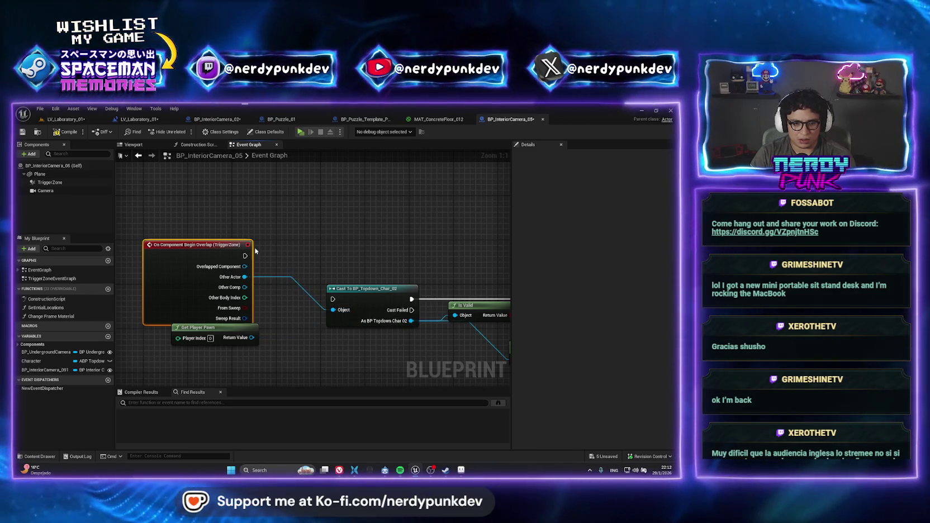
mouse_move(245, 256)
left_mouse_down()
mouse_move(331, 298)
mouse_move(316, 303)
mouse_move(333, 299)
left_mouse_up()
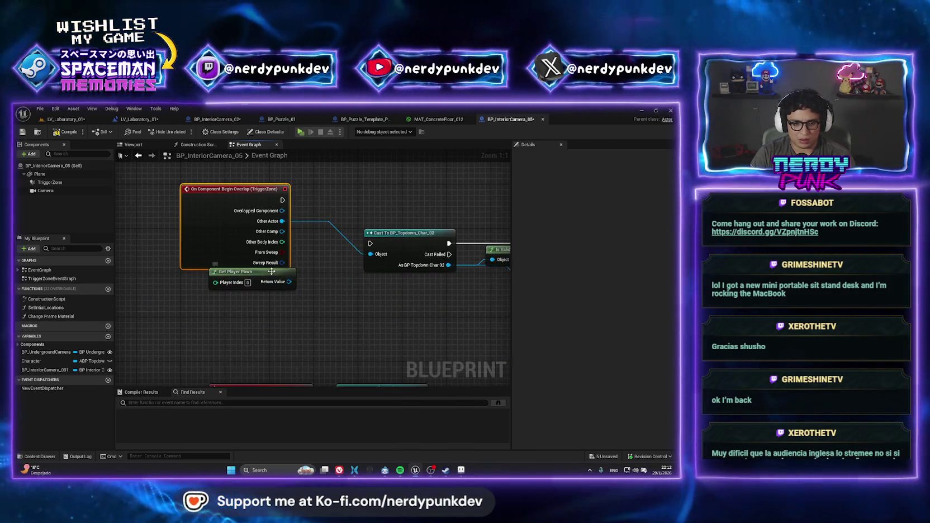
left_click_drag(191, 244, 214, 231)
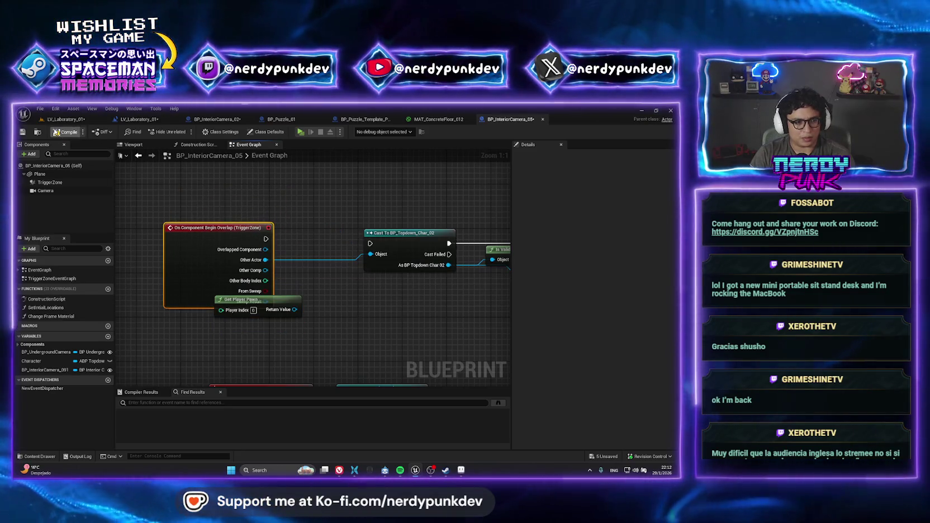
left_click(64, 119)
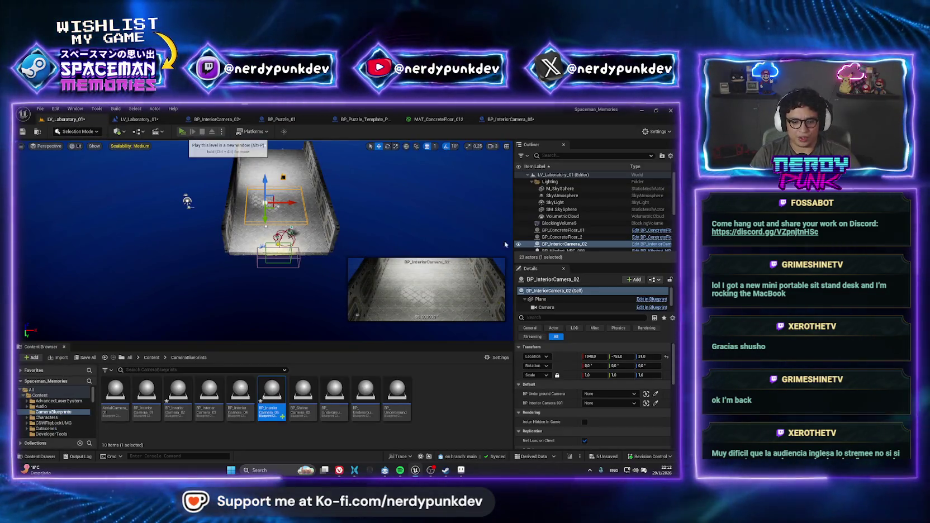
Run a quick playtest, then stop it and focus on the interior camera
left_click(183, 132)
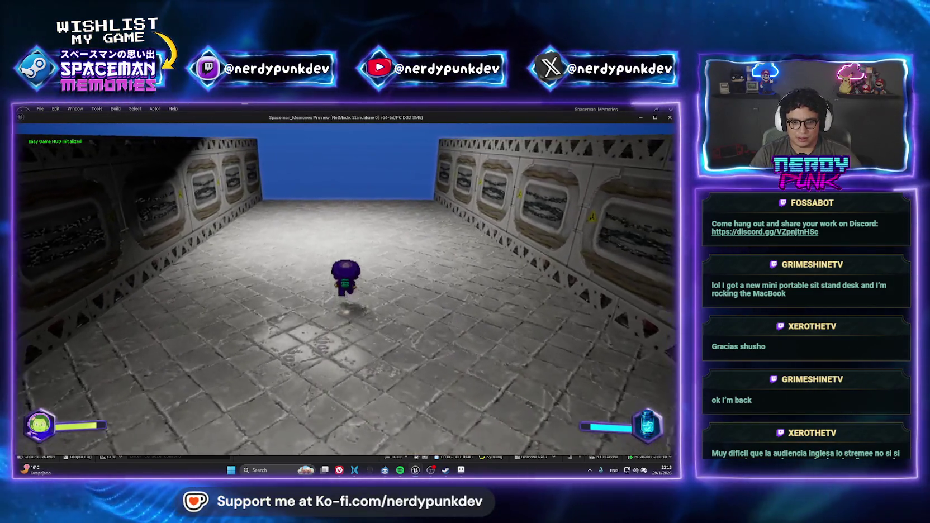
key("Escape")
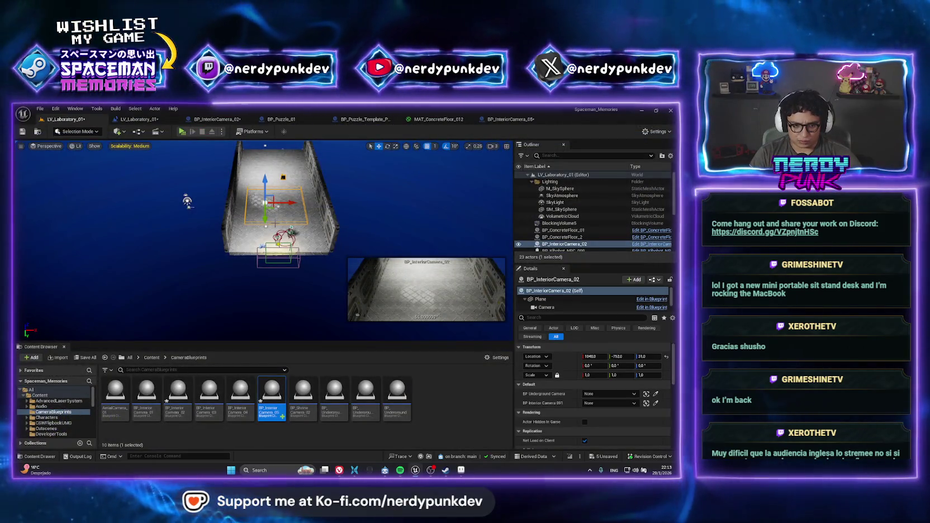
key("f")
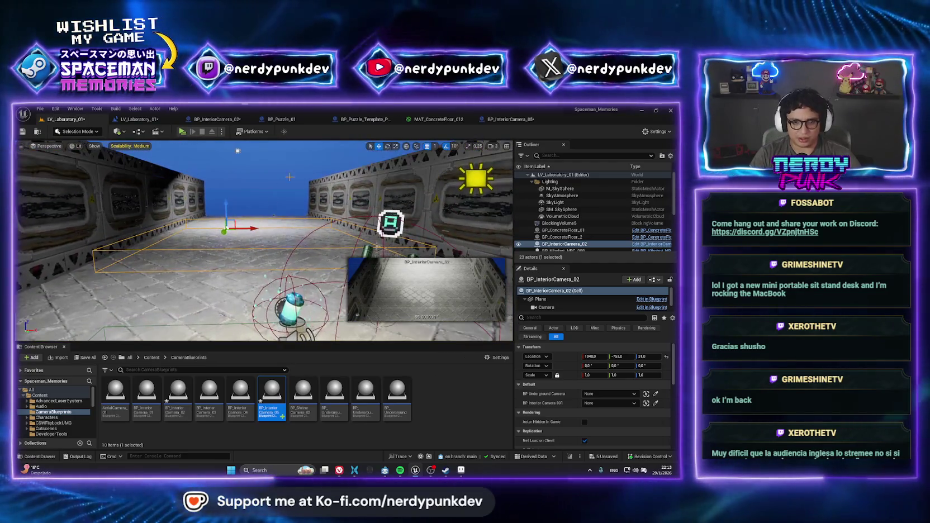
Wire BP_InteriorCamera_05's overlap event to the Cast node, compile, and playtest standalone
right_click(570, 244)
mouse_move(598, 294)
left_click(521, 286)
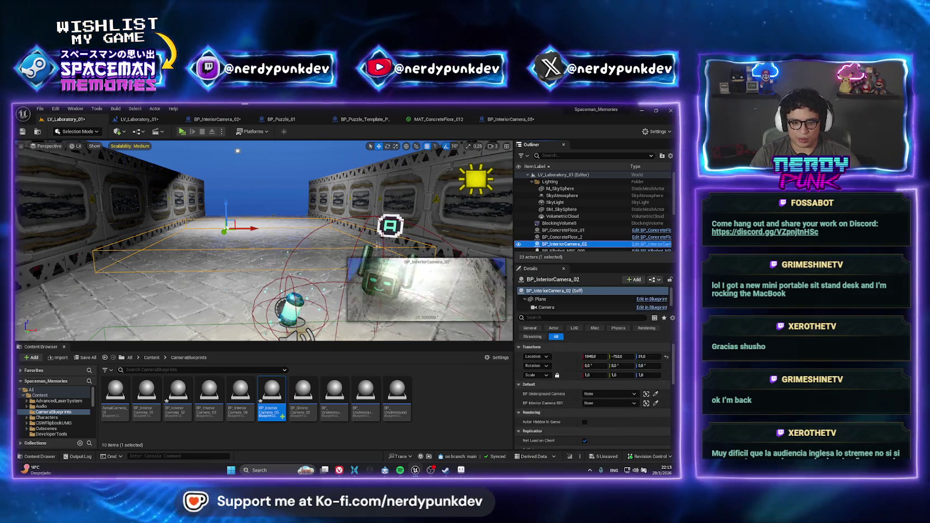
double_click(279, 396)
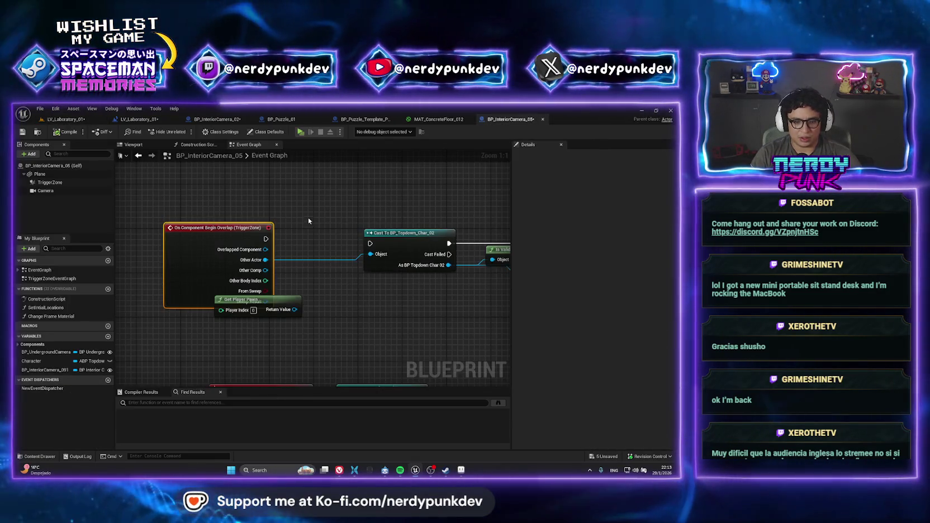
mouse_move(266, 238)
left_mouse_down()
mouse_move(412, 246)
mouse_move(371, 243)
left_mouse_up()
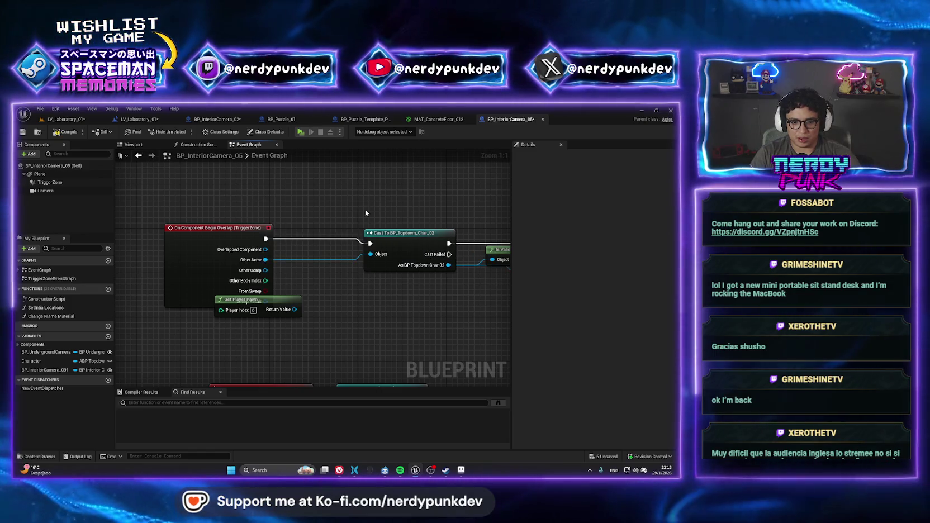
left_click(69, 132)
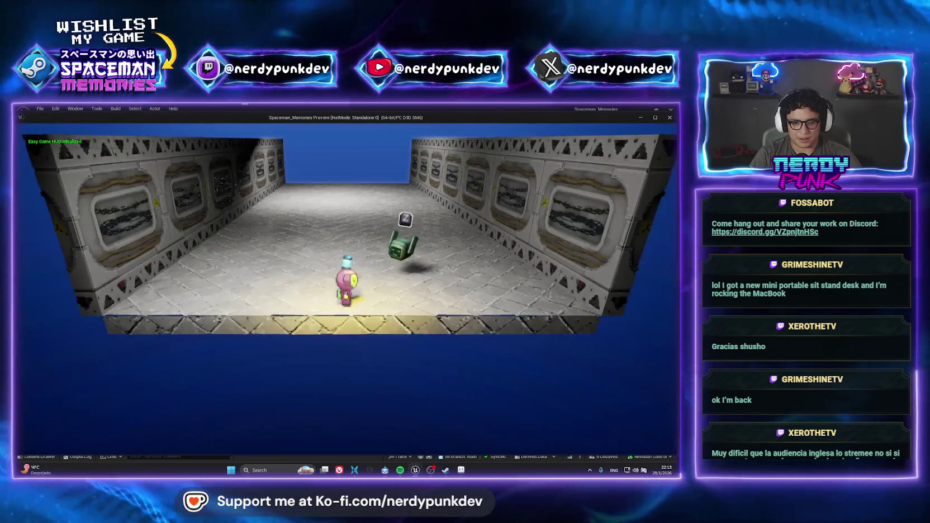
key("Escape")
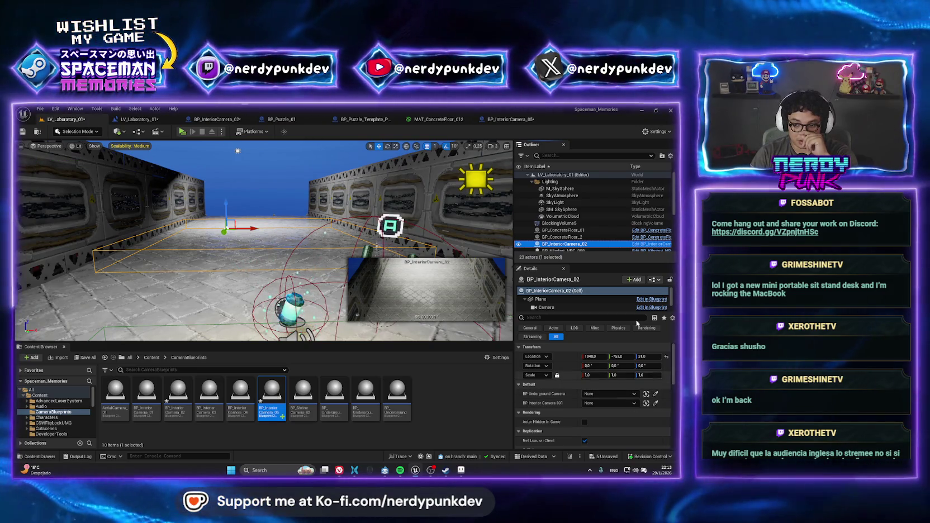
Open BP_InteriorCamera_05's graph and clear the BP_InteriorCamera_091 variable's type search
left_click(504, 120)
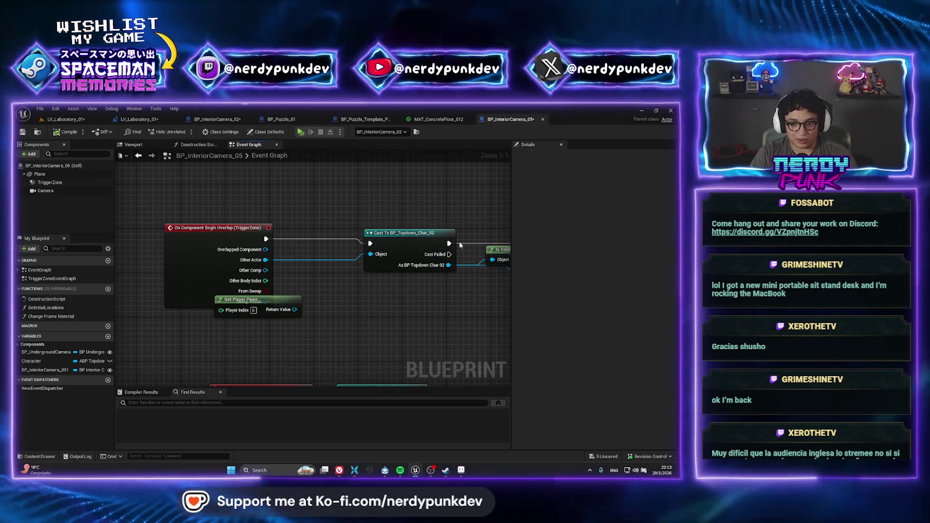
scroll(460, 245, "down", 4)
scroll(427, 306, "up", 4)
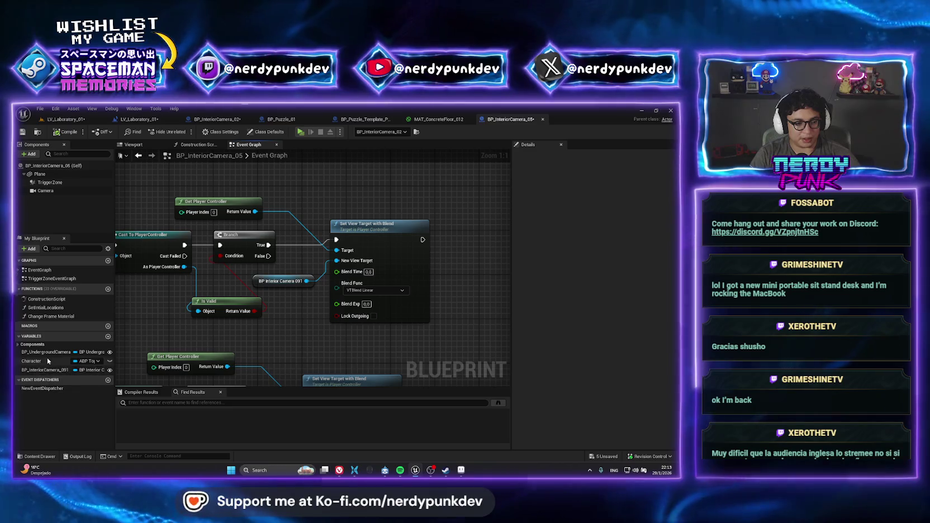
left_click(84, 370)
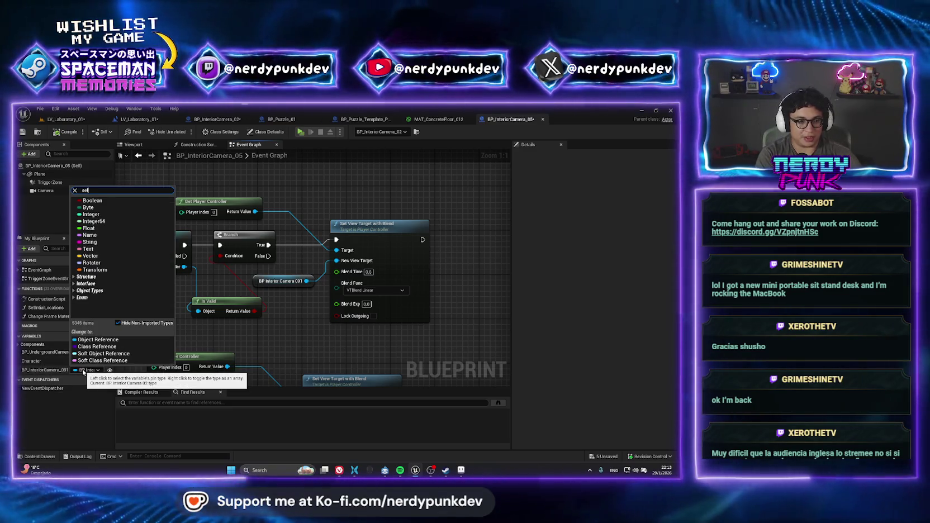
key("BackSpace")
key("BackSpace")
key("BackSpace")
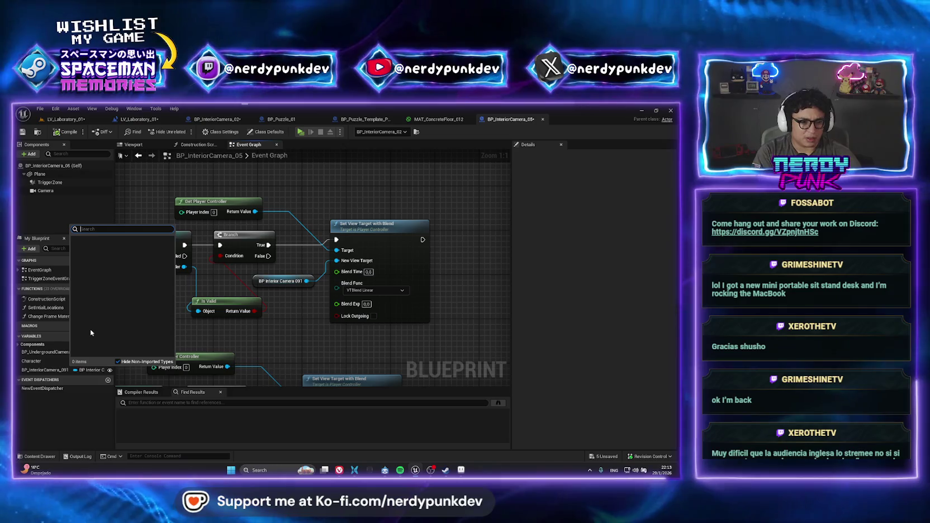
Inspect BP_Puzzle_Template_Parent's TriggerZone End Overlap chain, from the BP_Topdown_Char_02 cast to Set View Target with Blend
left_click(296, 119)
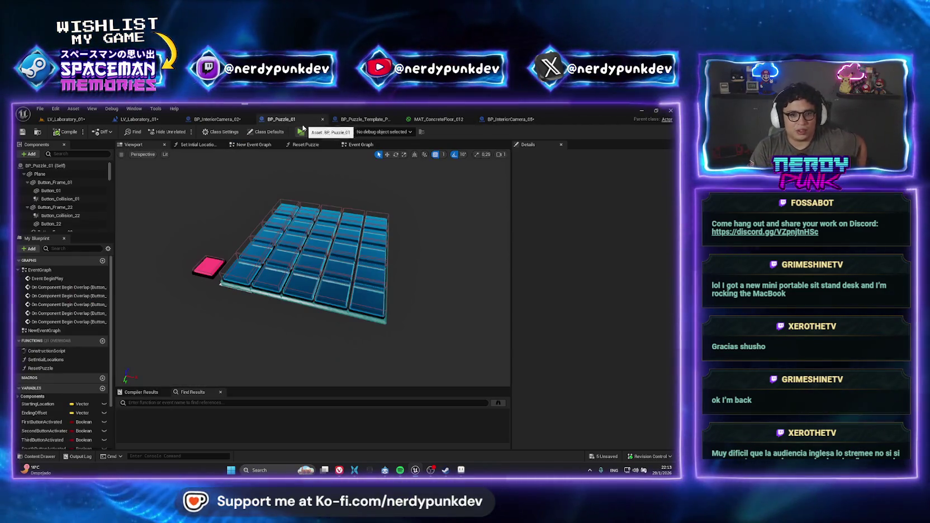
left_click(363, 119)
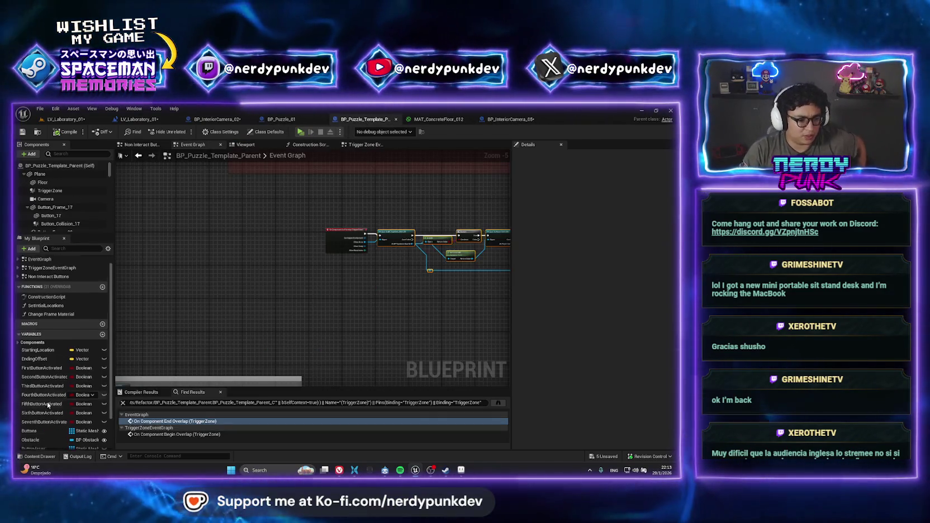
scroll(48, 406, "down", 2)
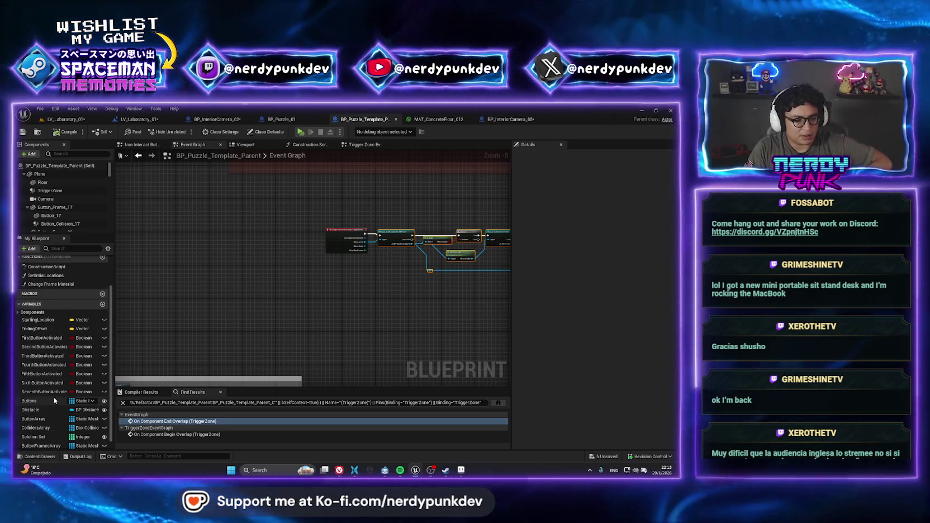
left_click_drag(344, 225, 188, 232)
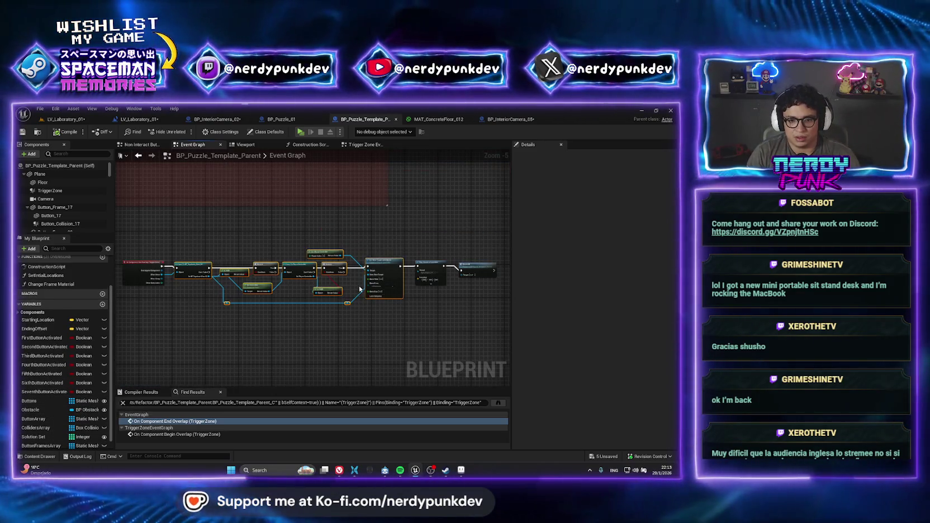
scroll(360, 289, "up", 5)
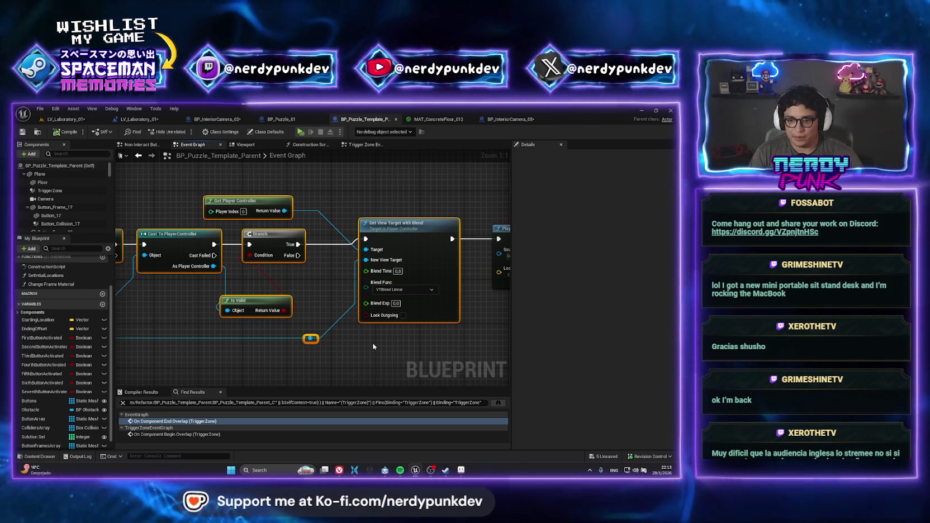
left_click_drag(422, 341, 444, 329)
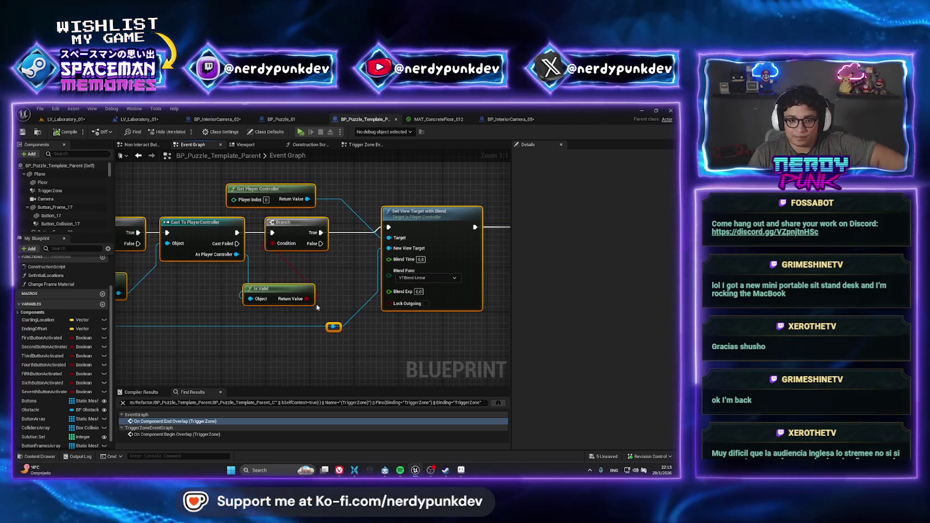
left_click_drag(310, 313, 451, 309)
left_click_drag(297, 310, 390, 301)
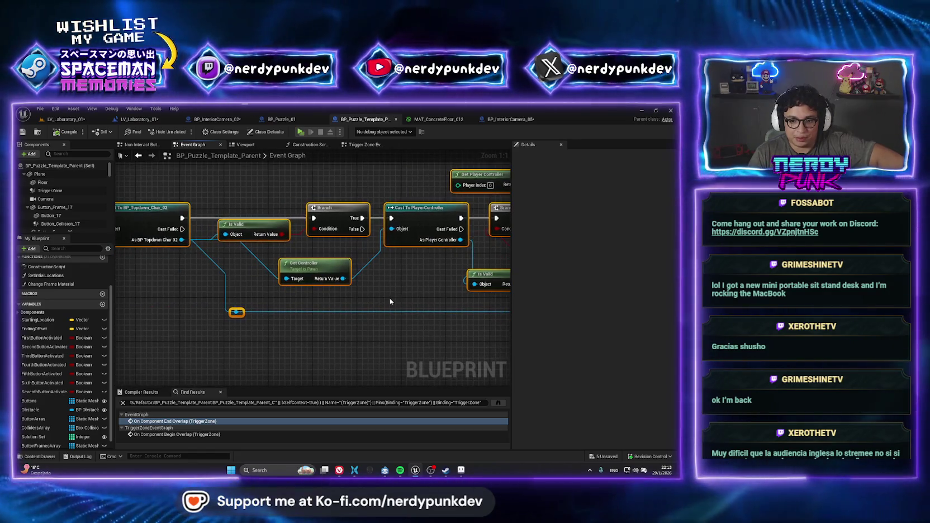
left_click_drag(277, 300, 332, 350)
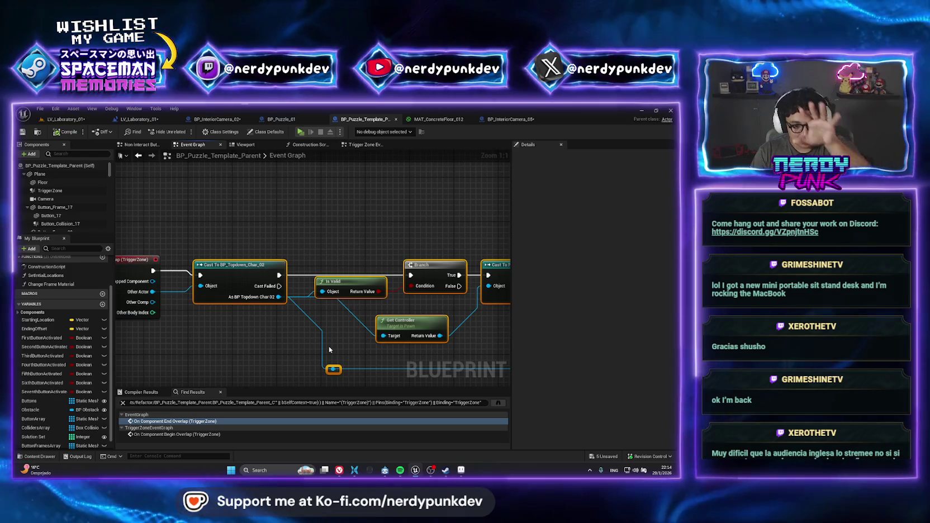
scroll(330, 347, "down", 2)
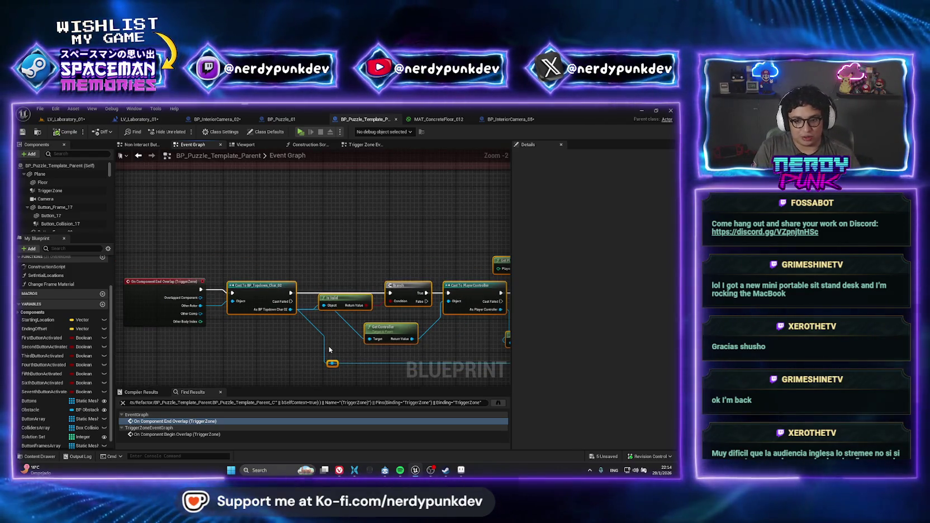
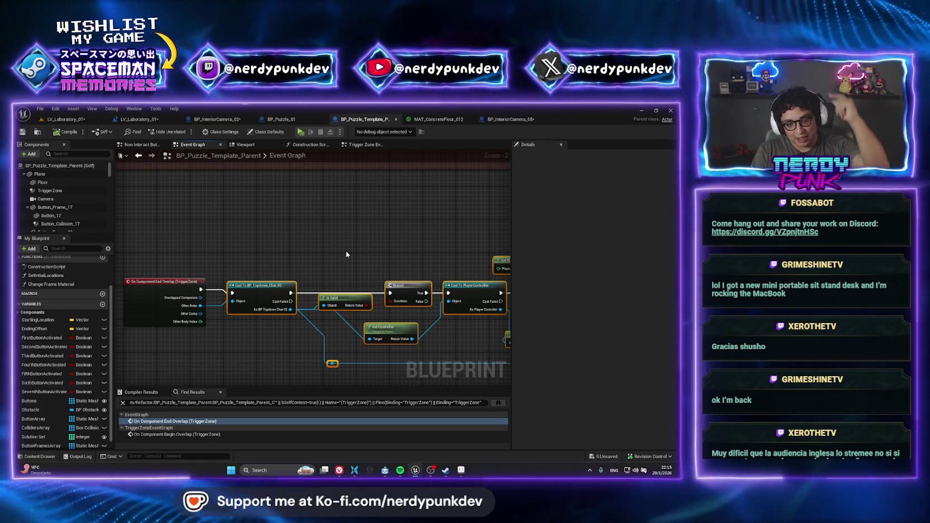
Pan the graph to the Set View Target with Blend node and the On Component End Overlap event
left_click_drag(346, 255, 235, 241)
left_click_drag(515, 243, 403, 230)
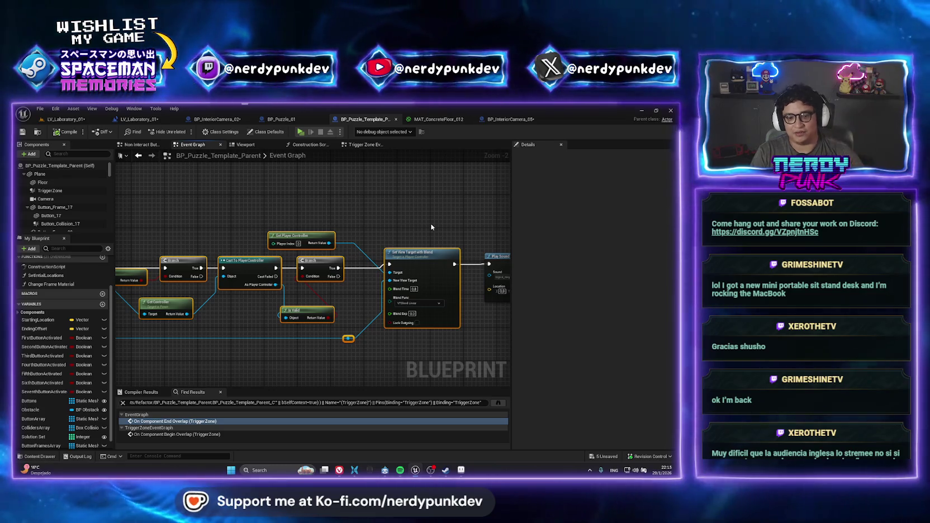
scroll(319, 335, "down", 4)
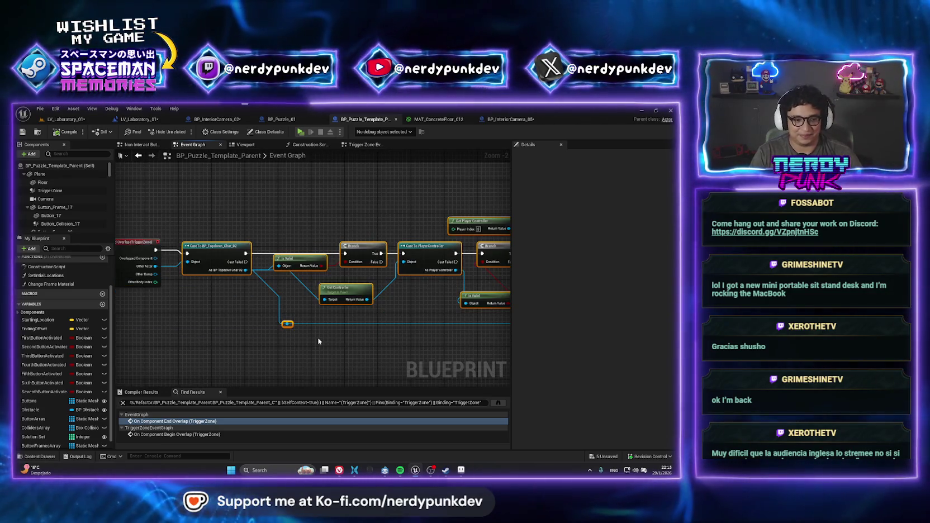
left_click_drag(173, 201, 215, 284)
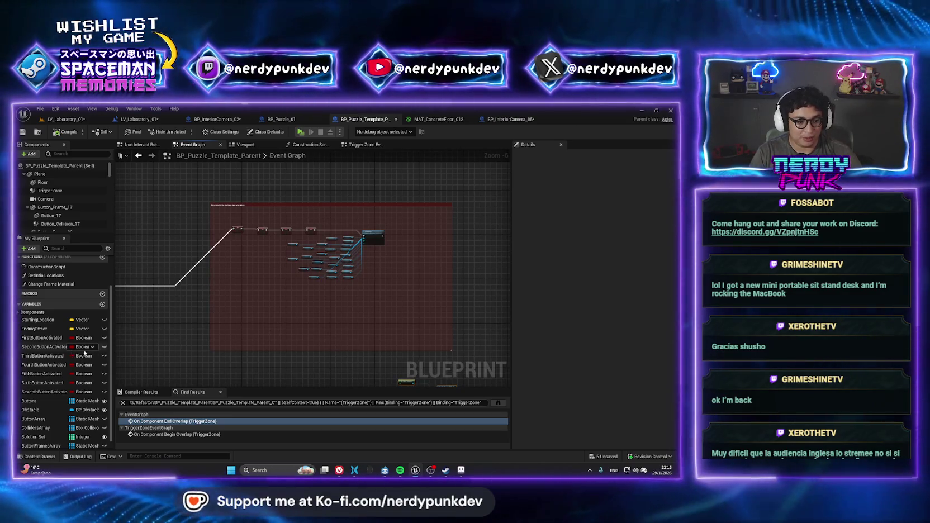
left_click_drag(235, 358, 213, 280)
scroll(206, 272, "up", 7)
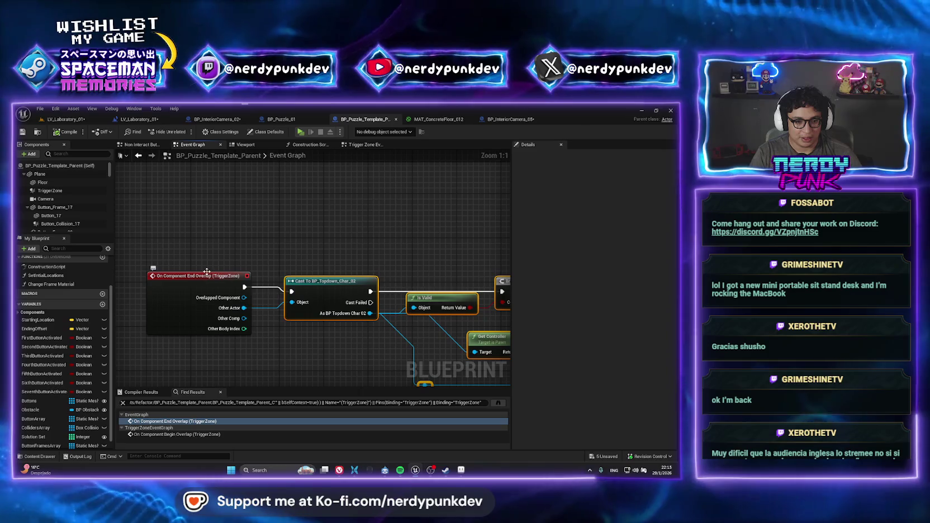
scroll(207, 273, "down", 4)
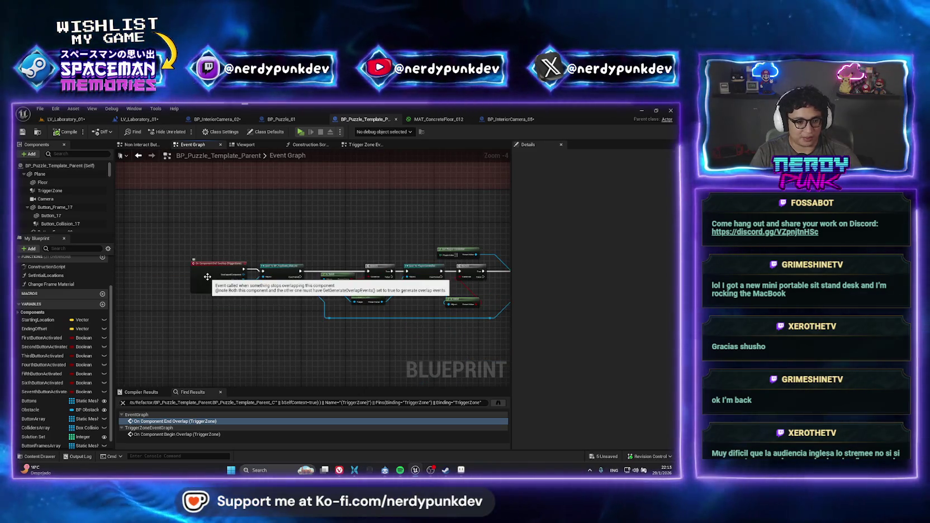
Review the Begin Overlap logic: Set View Target with Blend, Play Sound, player controller and branch nodes
left_click(177, 435)
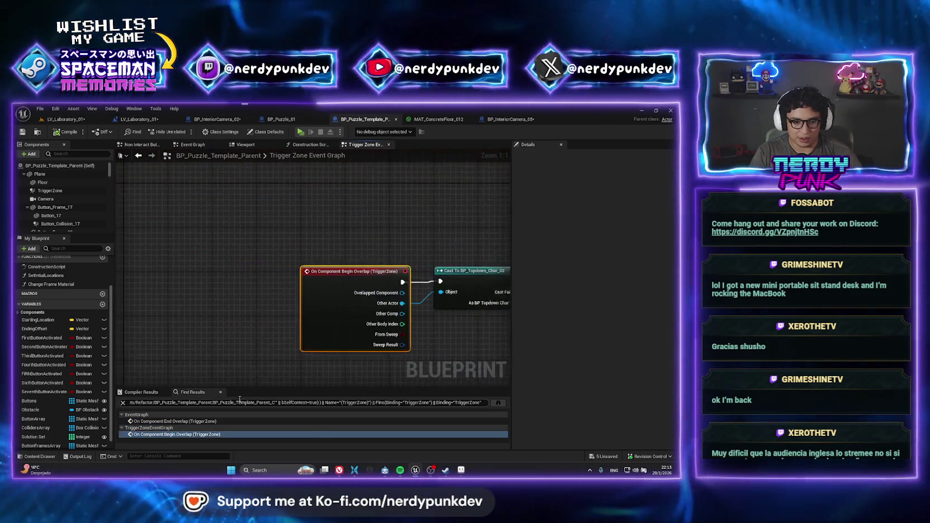
mouse_move(454, 362)
left_mouse_down()
mouse_move(195, 340)
mouse_move(116, 322)
left_mouse_up()
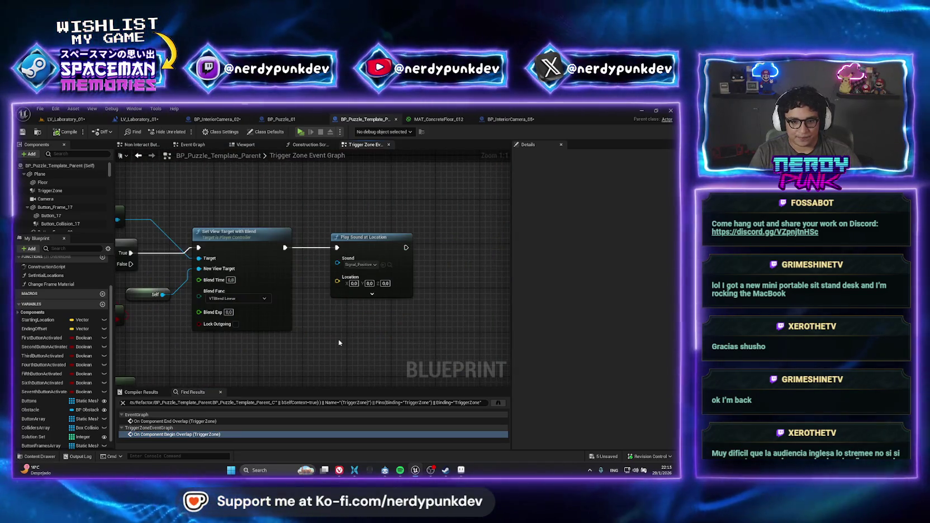
left_click_drag(339, 342, 347, 353)
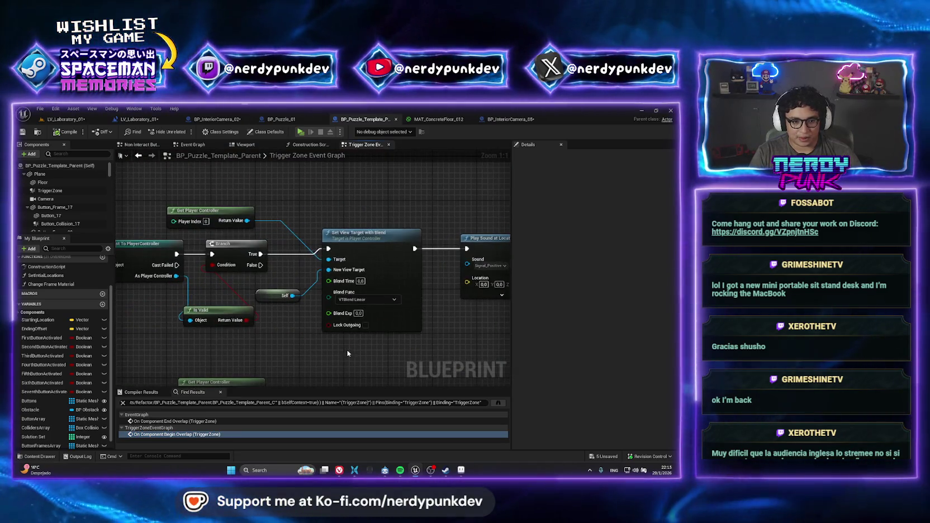
scroll(93, 348, "down", 1)
right_click(264, 298)
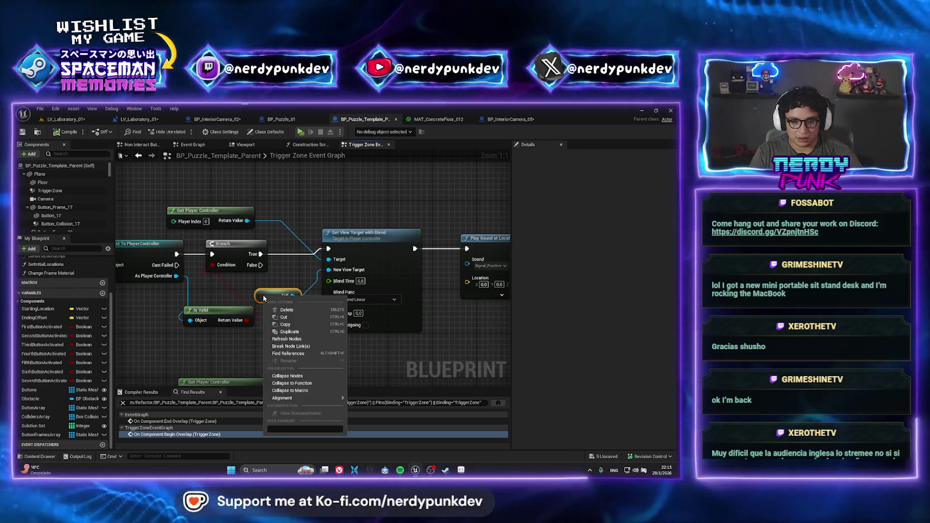
left_click(271, 288)
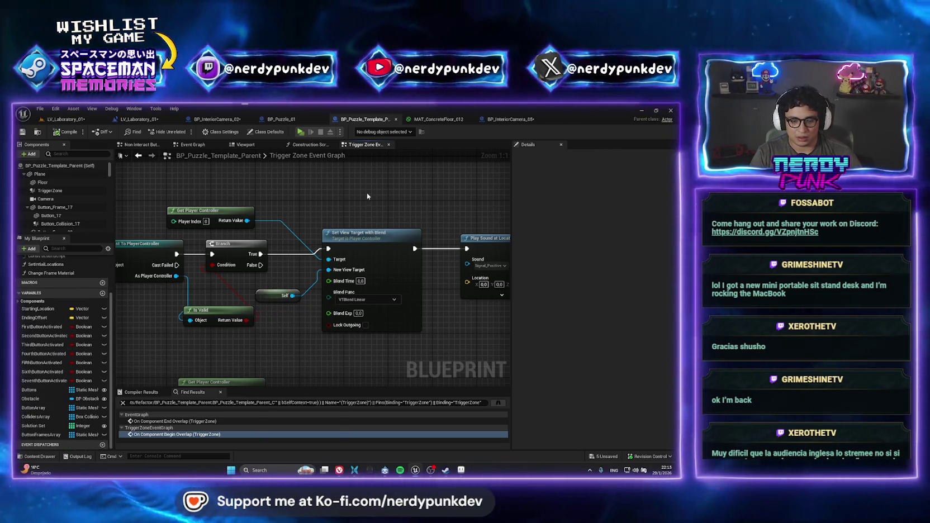
left_click(497, 119)
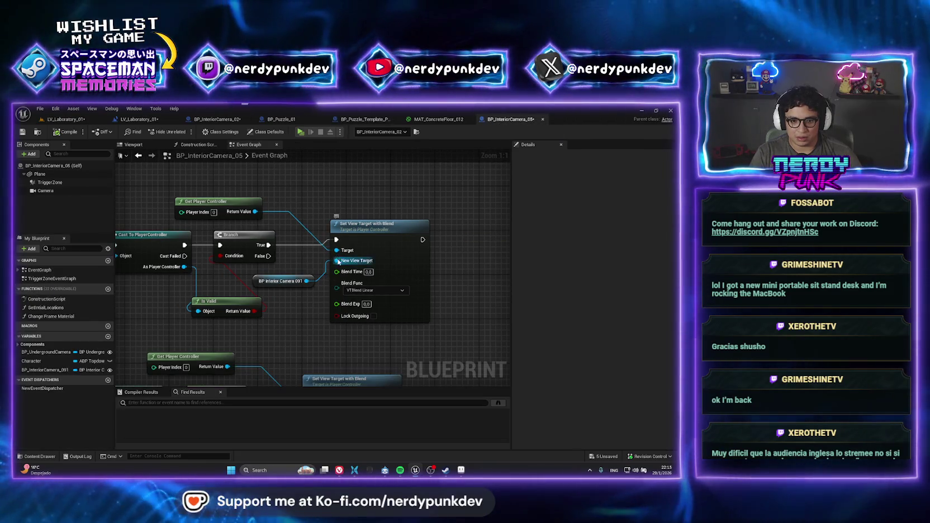
Feed New View Target from a Self reference, replacing the BP_InteriorCamera_091 getter
left_click_drag(338, 261, 294, 321)
type("self")
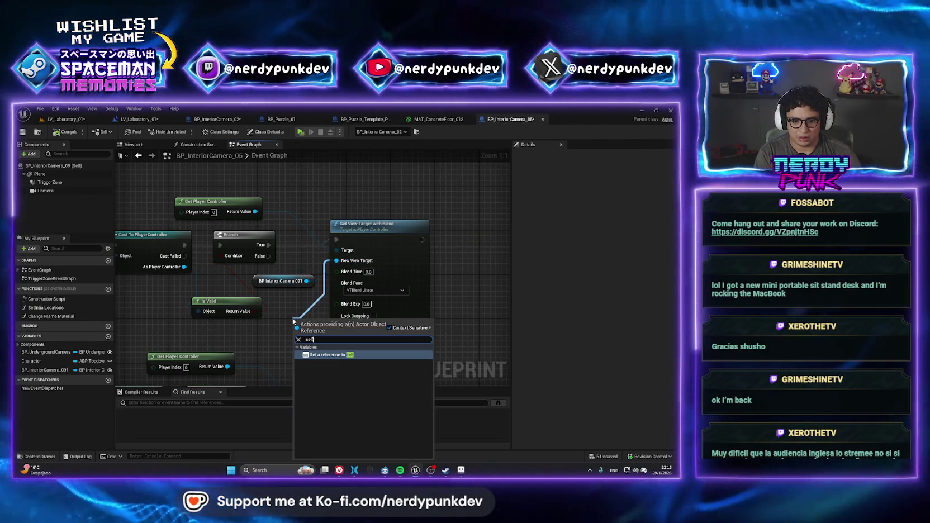
key("Return")
left_click(256, 281)
key("Delete")
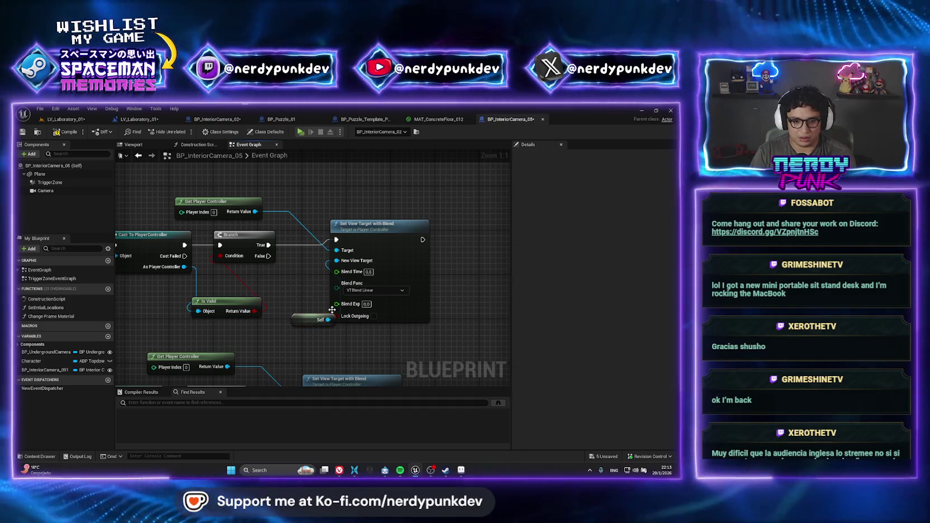
left_click_drag(305, 325, 263, 287)
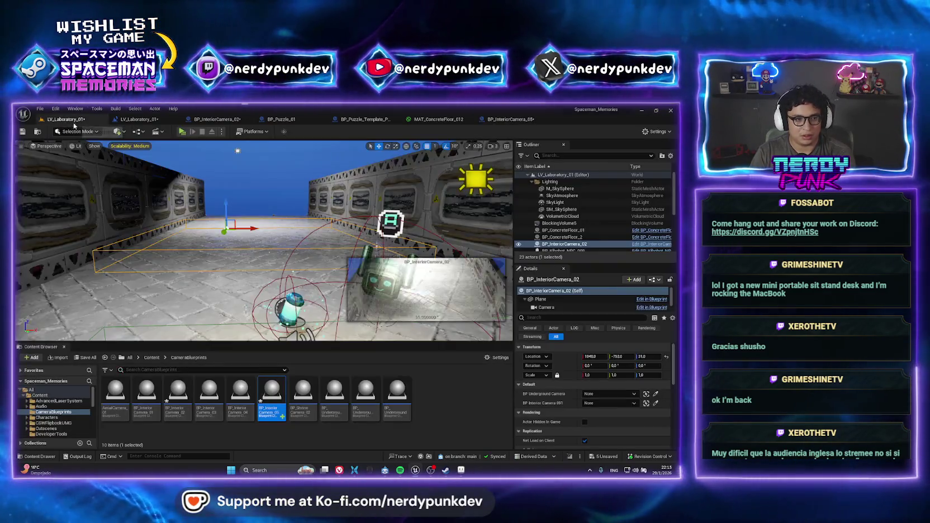
left_click(66, 119)
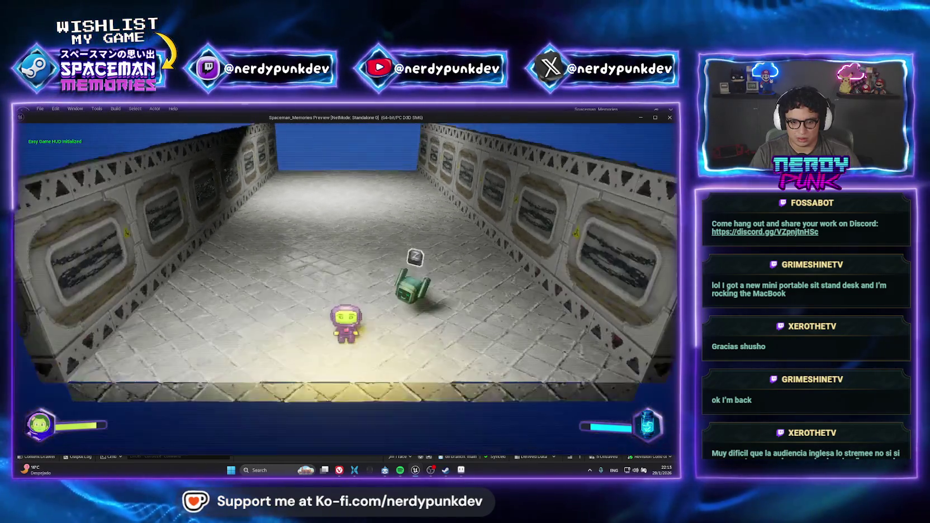
Stop the play test and orbit to an overhead view of the laboratory room
key("Escape")
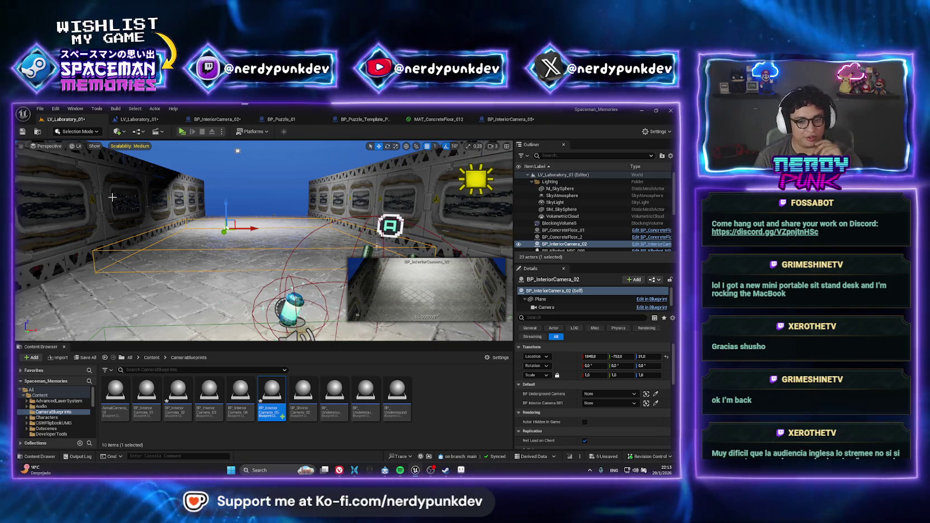
mouse_move(154, 216)
left_mouse_down()
mouse_move(201, 185)
mouse_move(234, 190)
mouse_move(341, 284)
left_mouse_up()
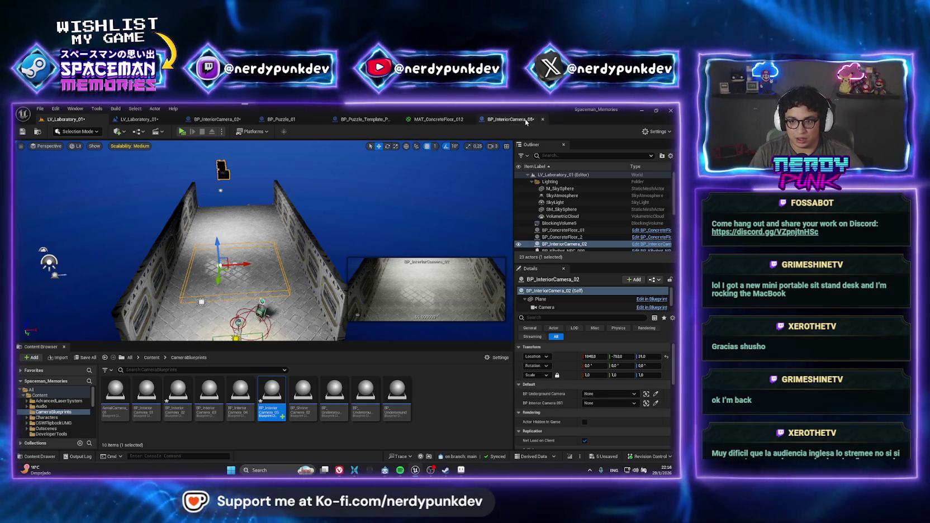
Delete the BP_UndergroundCamera, BP_InteriorCamera_091 and Character variables from BP_InteriorCamera_05
left_click(382, 121)
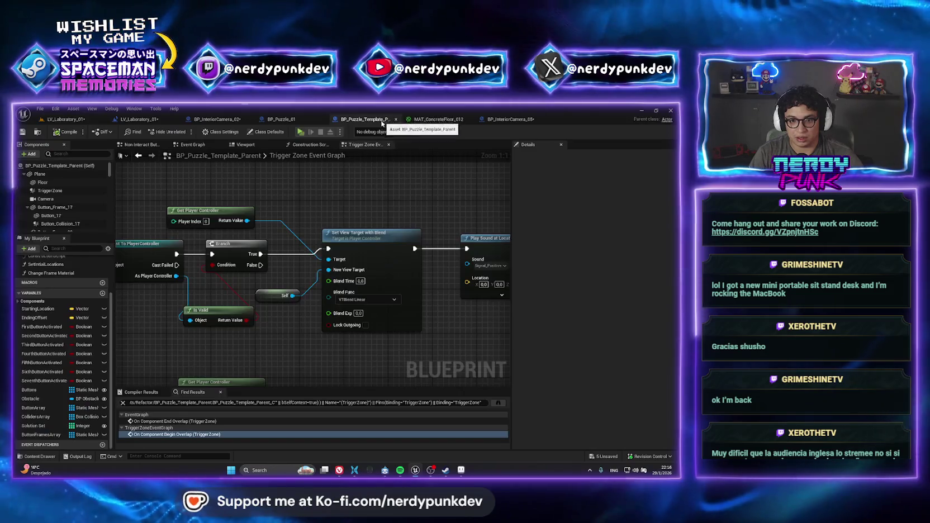
left_click(510, 119)
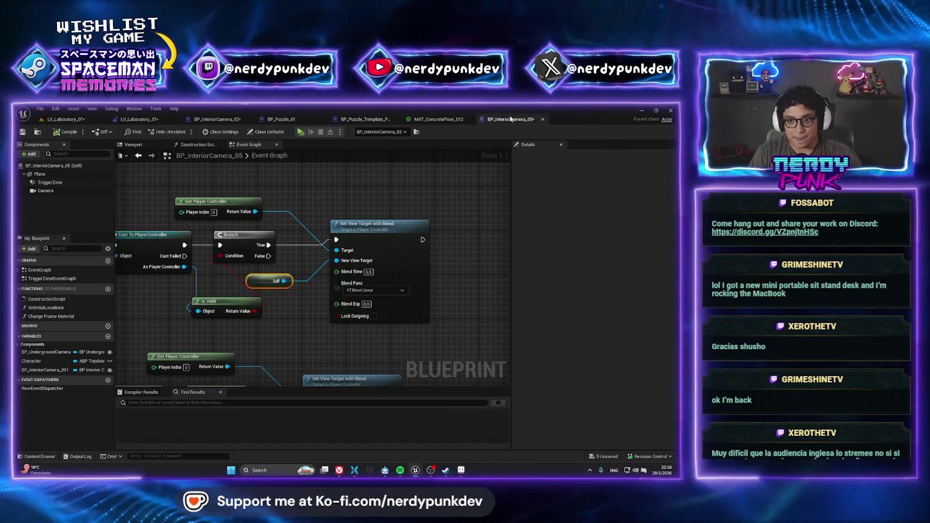
left_click(48, 352)
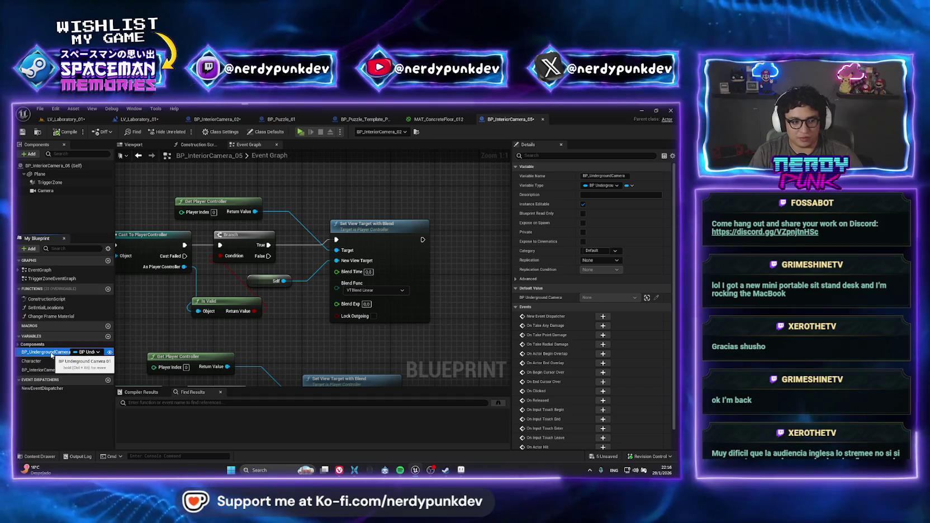
key("Delete")
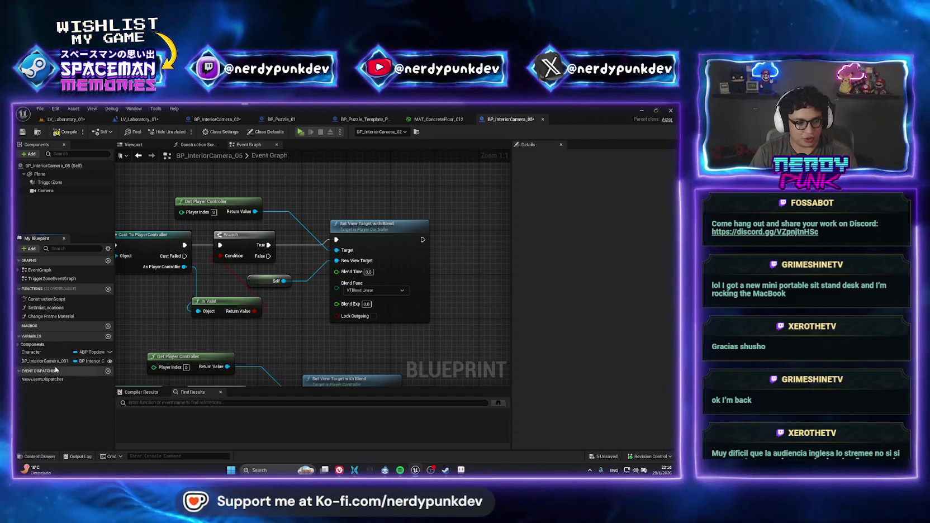
left_click(40, 361)
key("Delete")
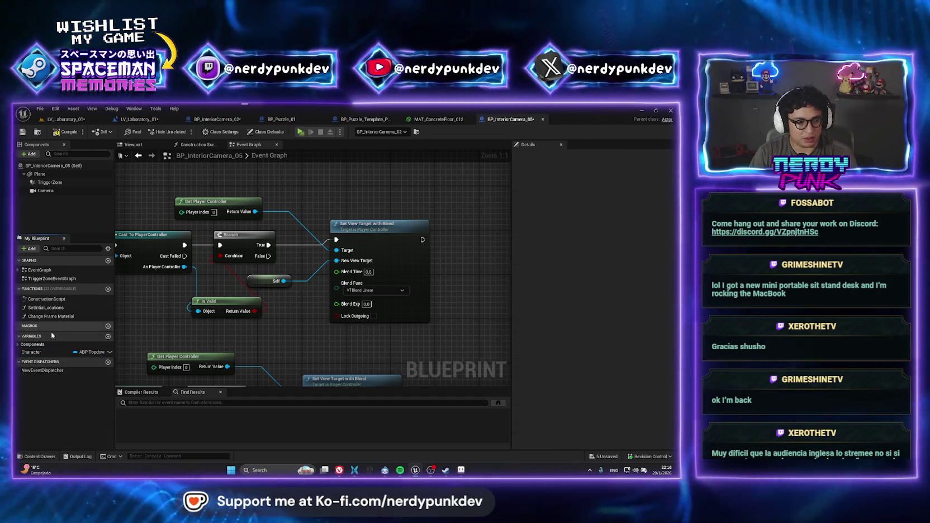
left_click(46, 352)
key("Delete")
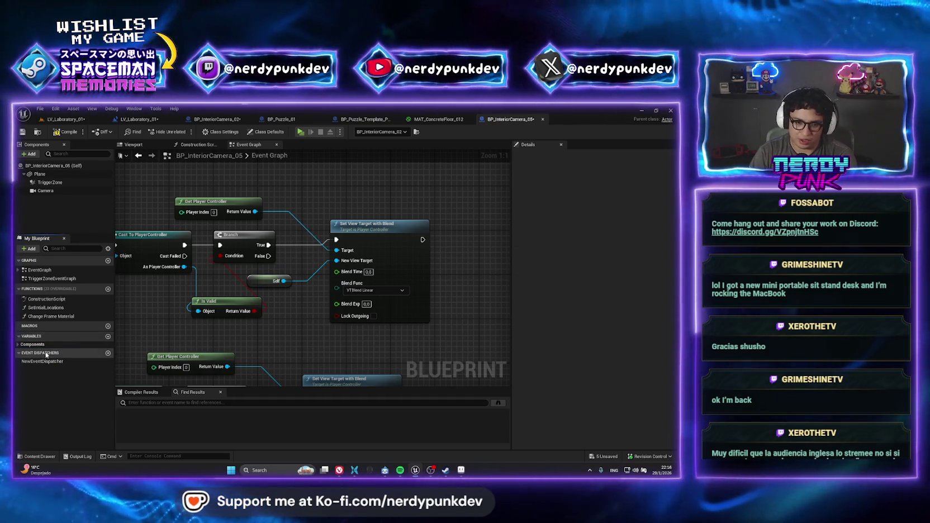
left_click(64, 119)
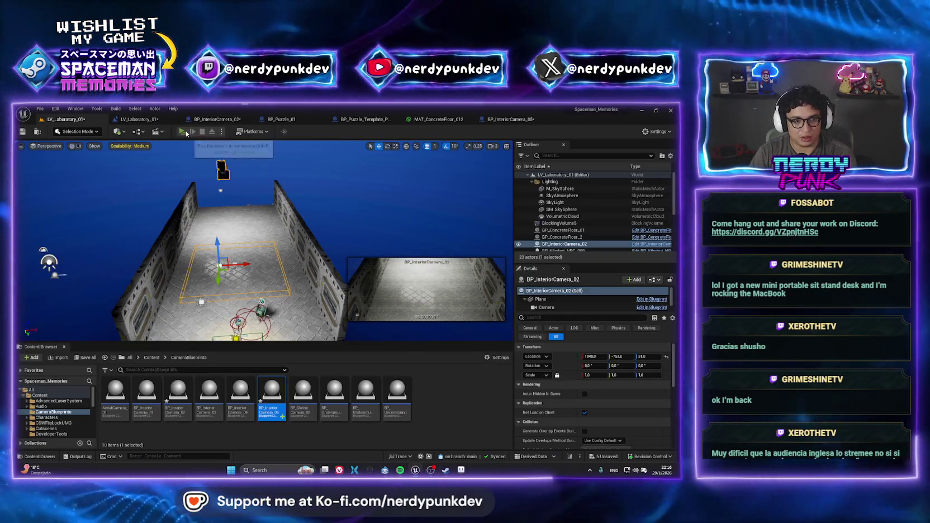
left_click(197, 132)
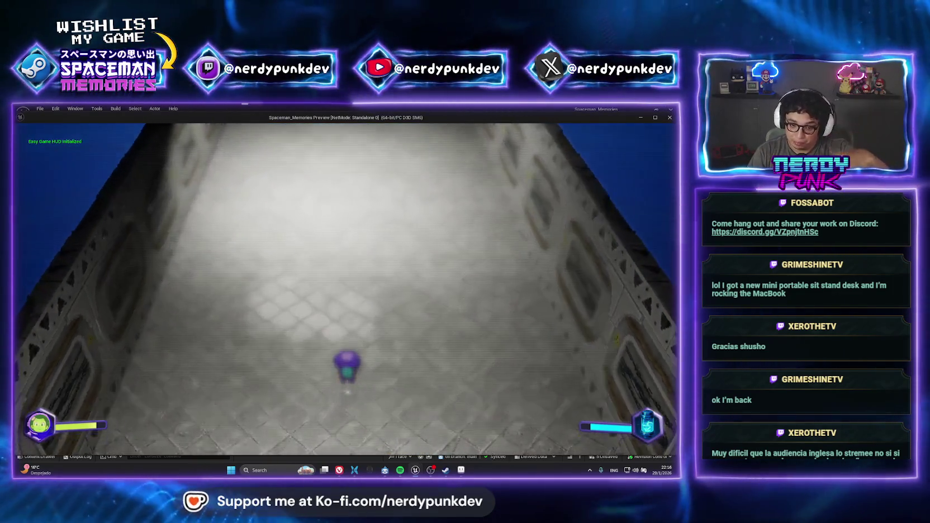
key("s")
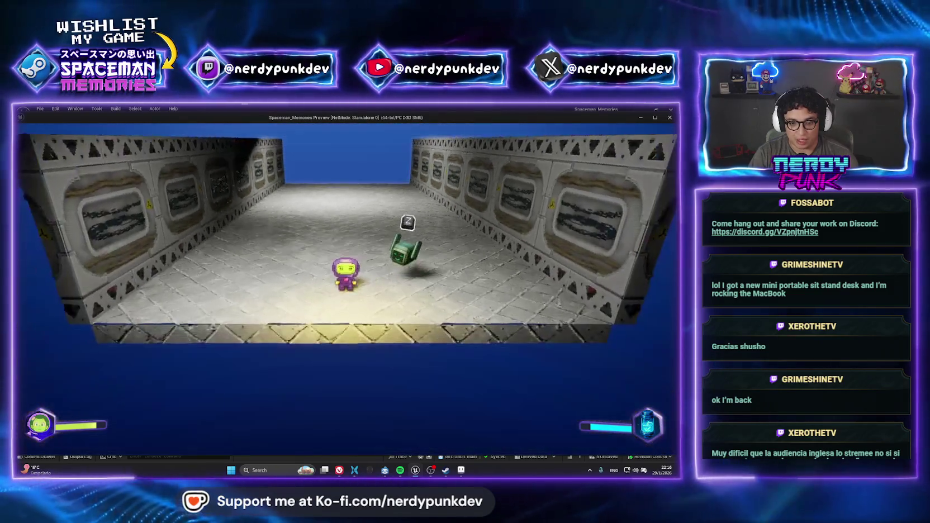
key("alt+Tab")
key("Escape")
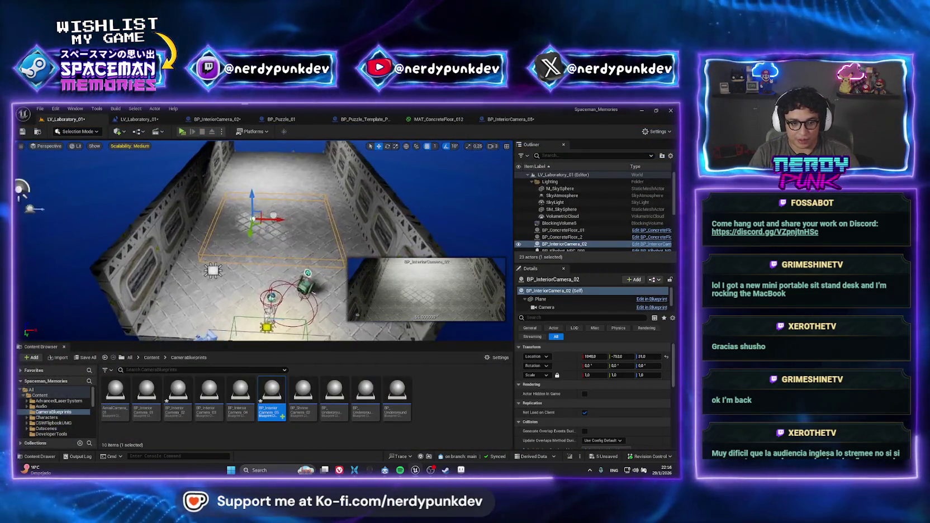
left_click_drag(262, 240, 316, 234)
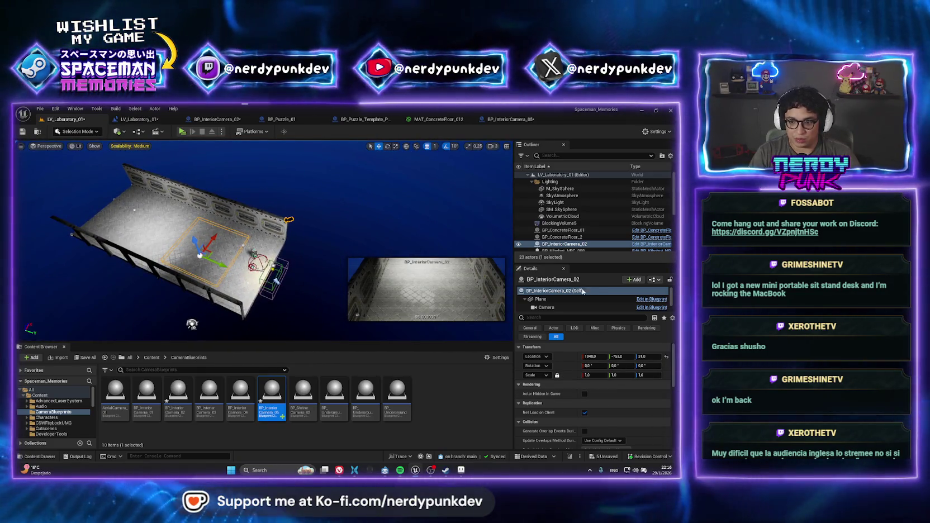
scroll(559, 308, "down", 1)
left_click(564, 306)
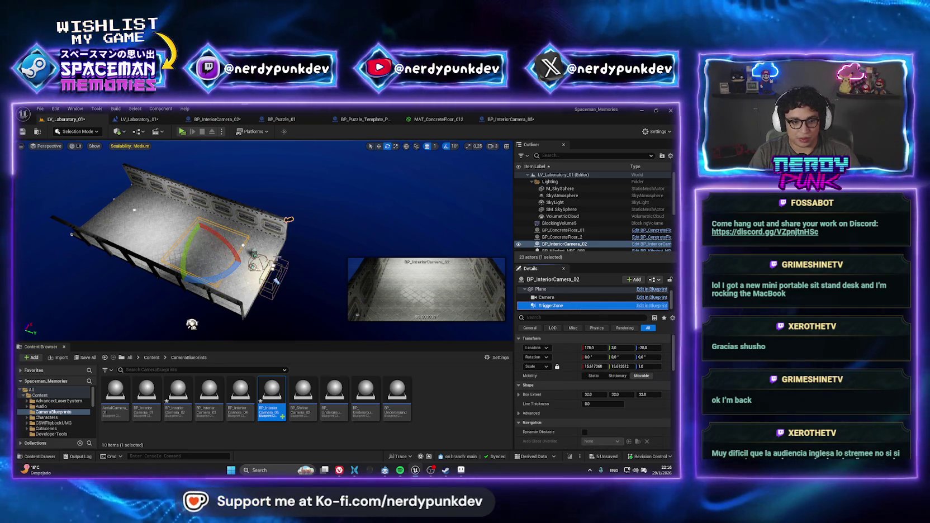
Stretch the trigger zone to Scale Y about 17.86 and walk the corridor in play to test it
left_click_drag(226, 257, 177, 145)
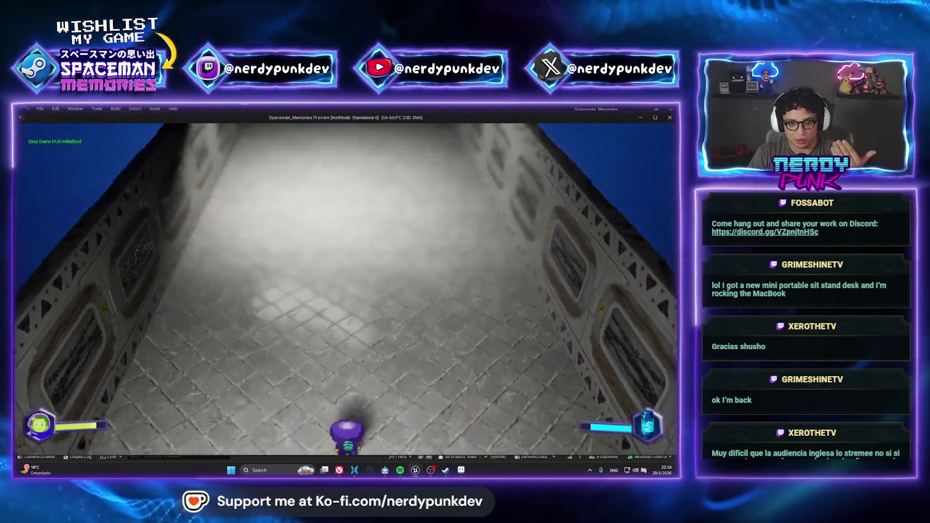
key("w")
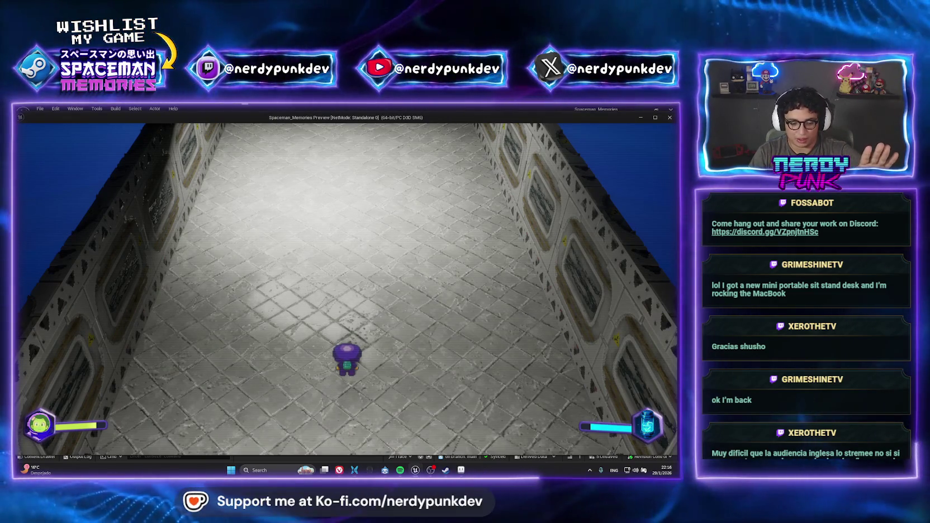
key("s")
key("w")
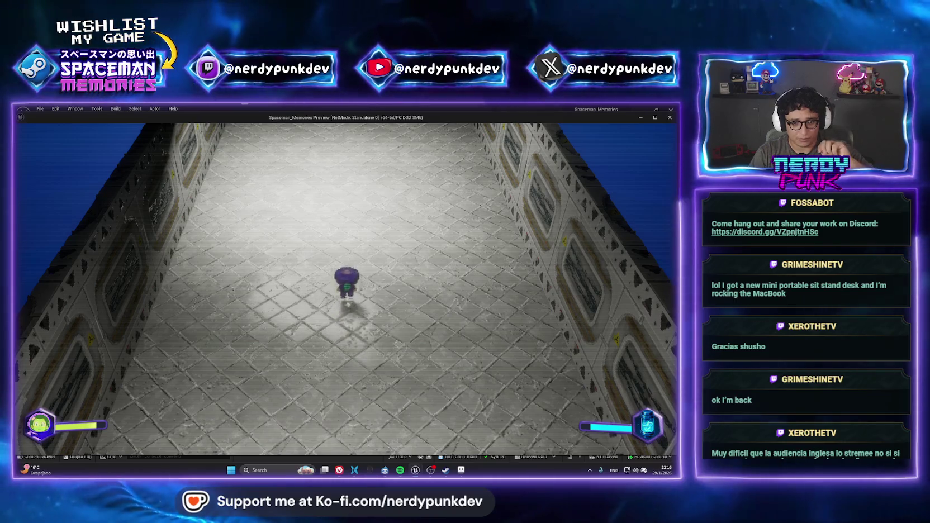
key("s")
key("s")
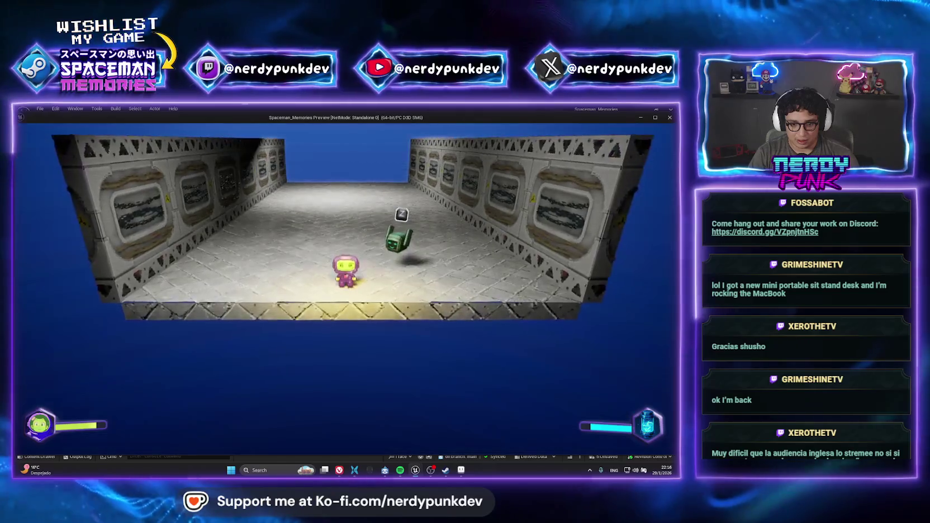
key("Escape")
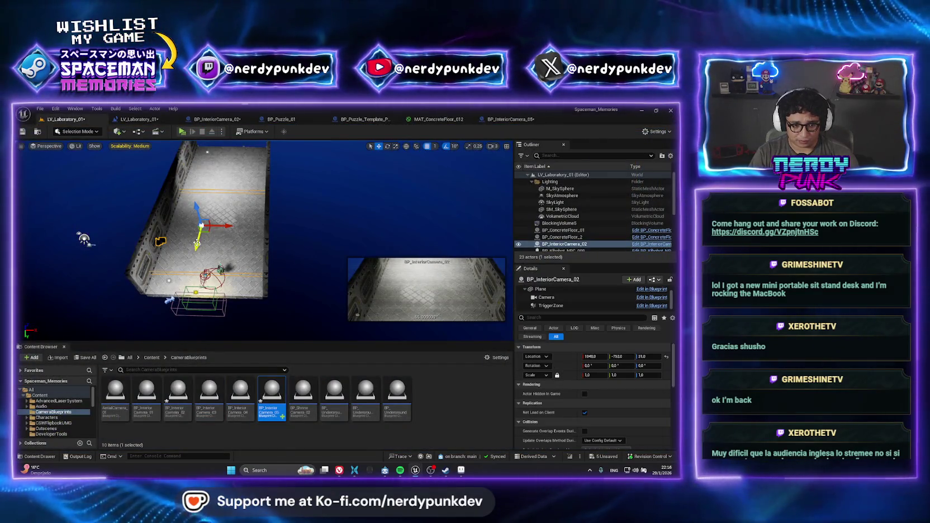
Move BP_InteriorCamera_02 up the corridor to Y -1103.0 and play-test the camera switch
left_click_drag(197, 242, 199, 152)
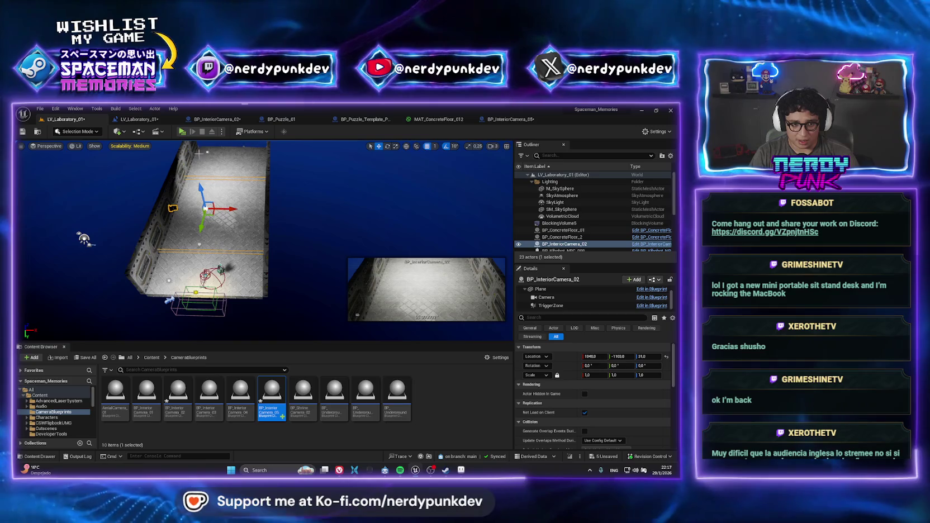
left_click(182, 133)
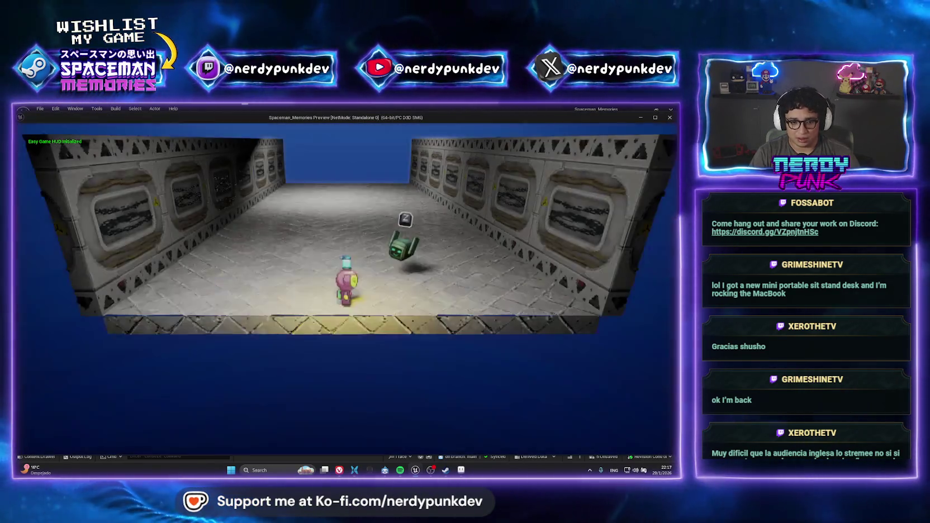
key("s")
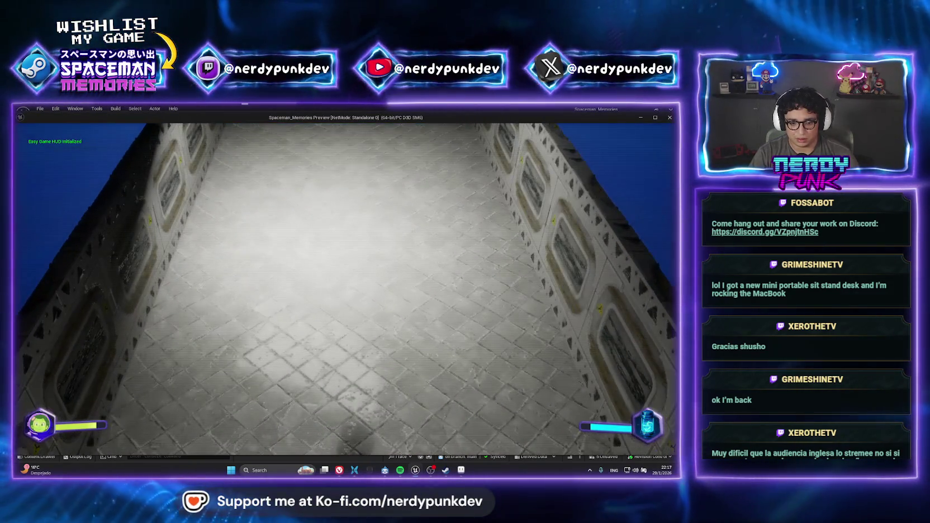
key("Escape")
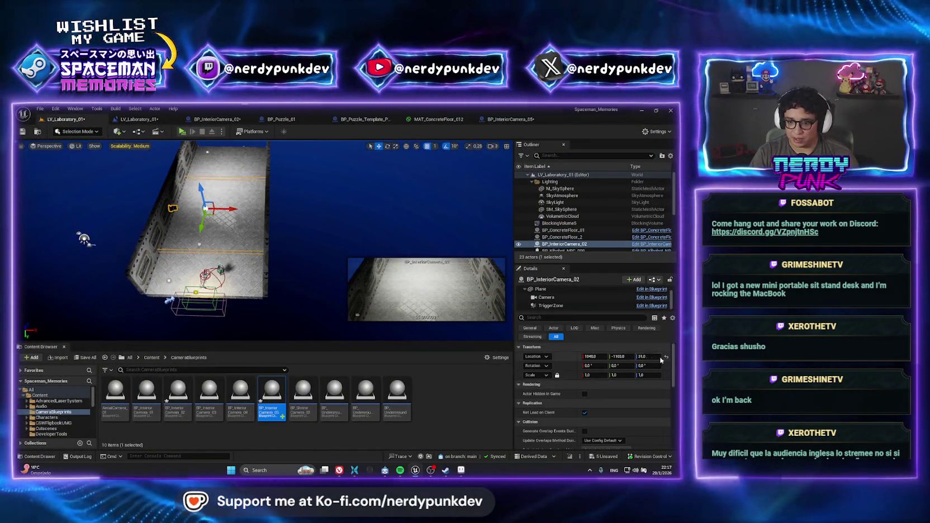
Slide its camera component to about Y 1826.8, play-test again, and save all
left_click(551, 298)
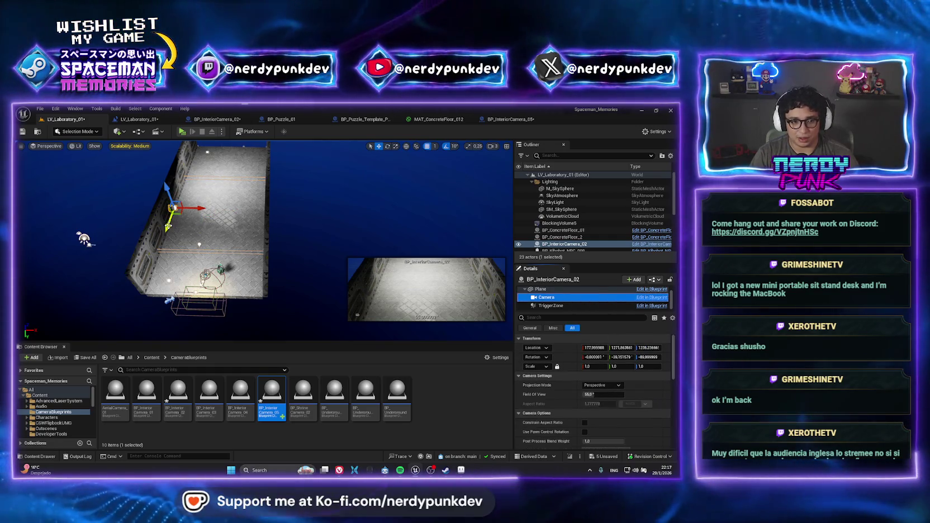
left_click_drag(168, 225, 160, 220)
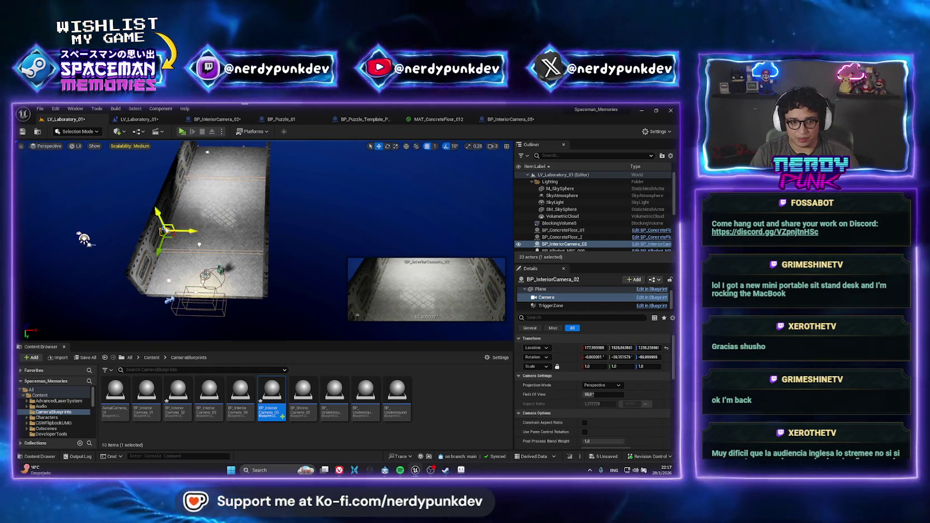
key("alt+p")
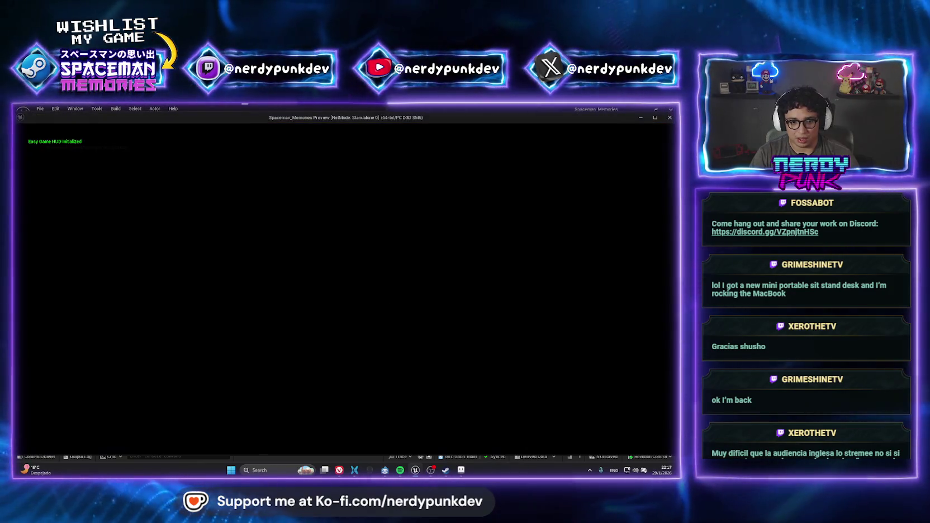
key("s")
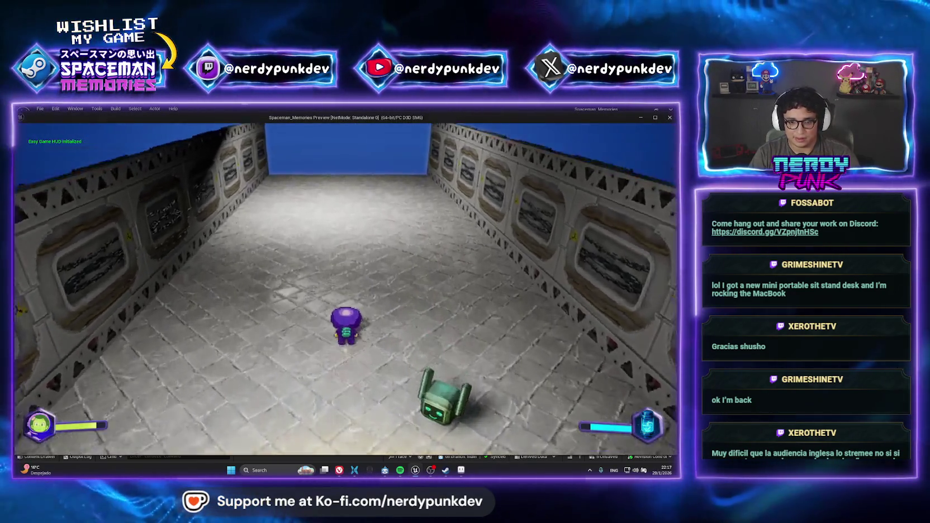
key("Escape")
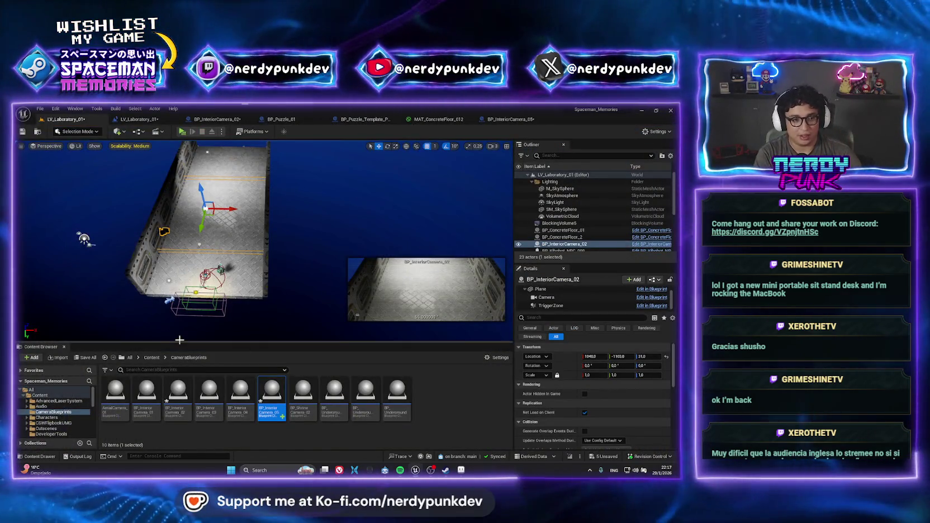
key("ctrl+shift+s")
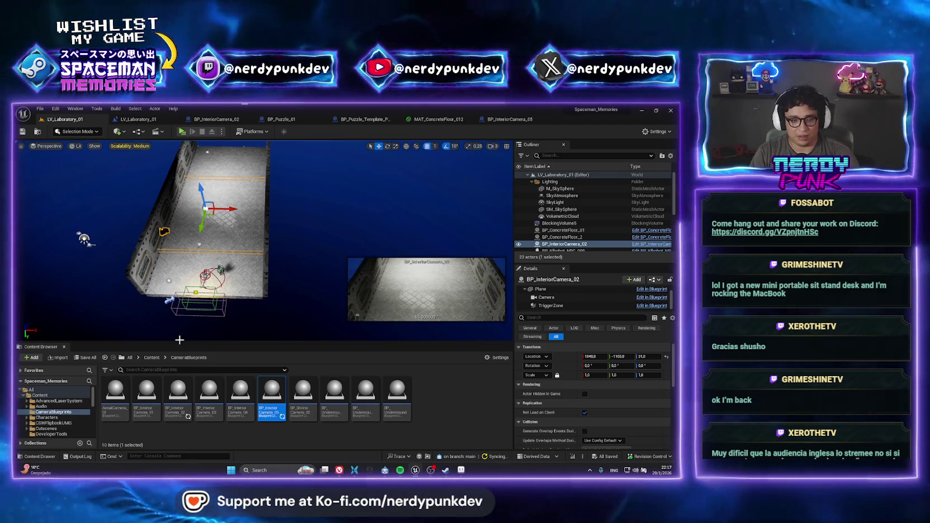
Open the LV_SpaceVessel_01 level via lv_space search and snooze the updates notice
key("ctrl+shift+s")
key("ctrl+p")
type("M")
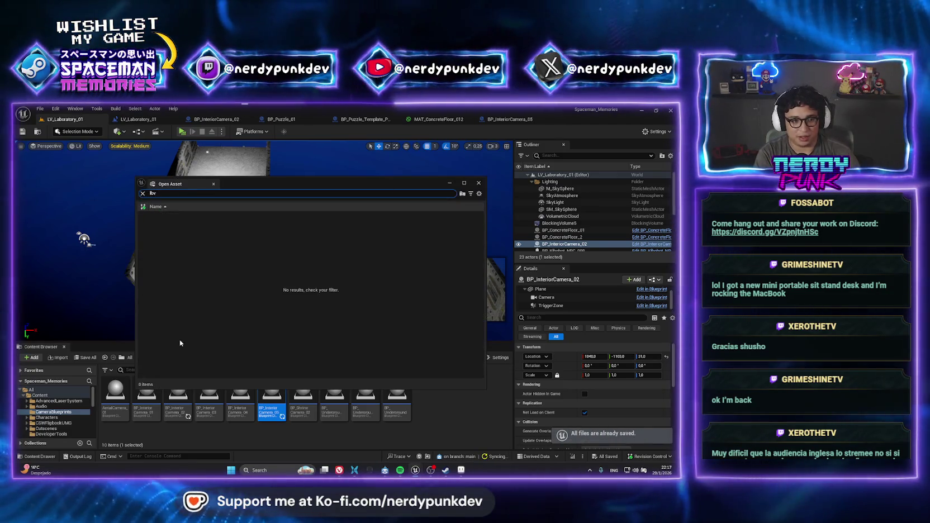
key("BackSpace")
type("lv_space")
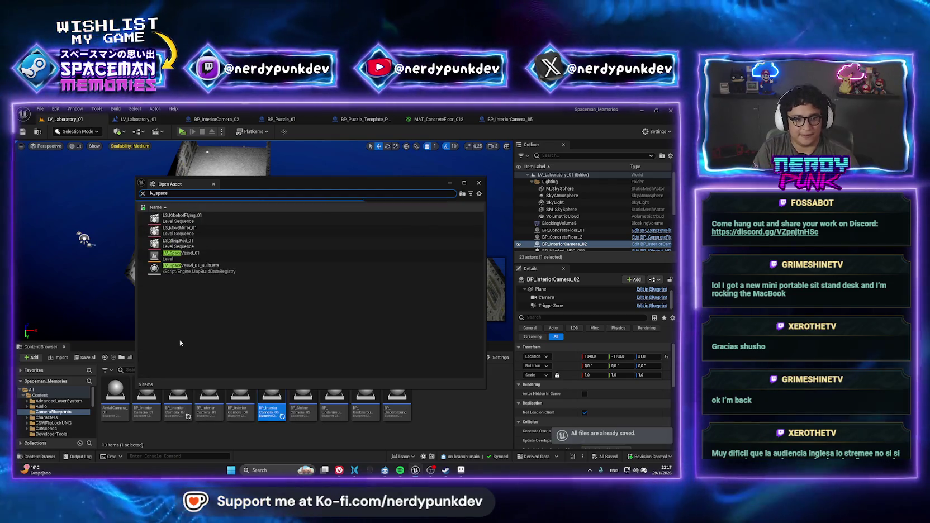
key("Down")
key("Down")
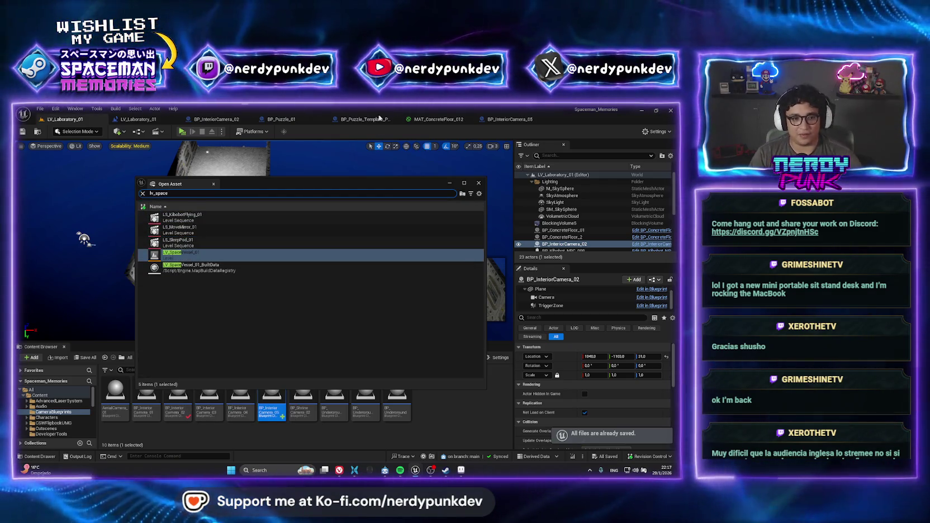
key("Return")
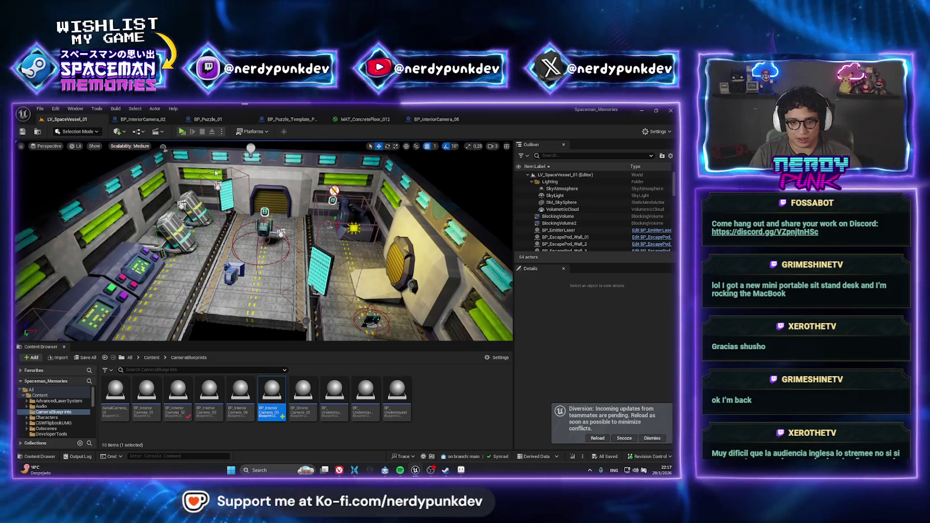
left_click(621, 436)
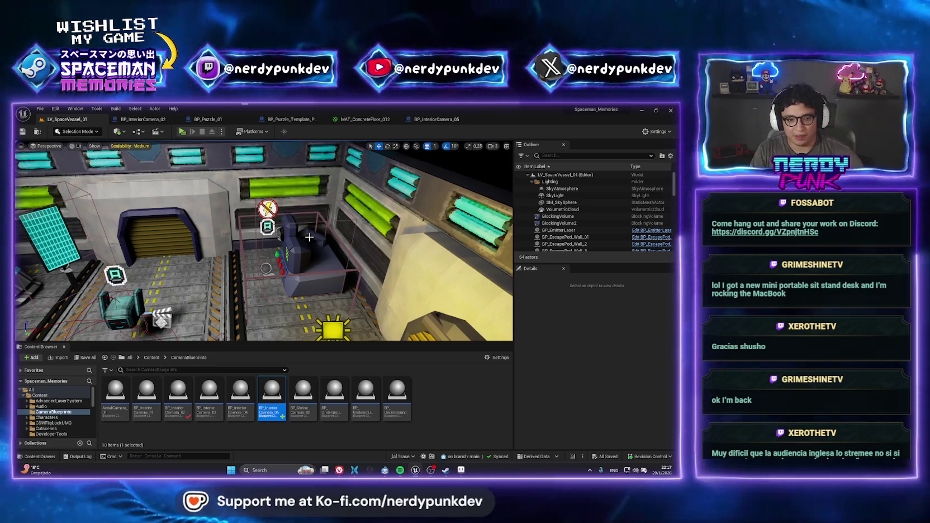
Fly to the terminal room and select M_ComputerTerminal_3, BP_EmitterLaser and BP_ReceiverLaser2
left_click_drag(309, 237, 309, 237)
mouse_move(286, 206)
left_mouse_down()
mouse_move(216, 234)
mouse_move(262, 244)
left_mouse_up()
left_click(223, 234)
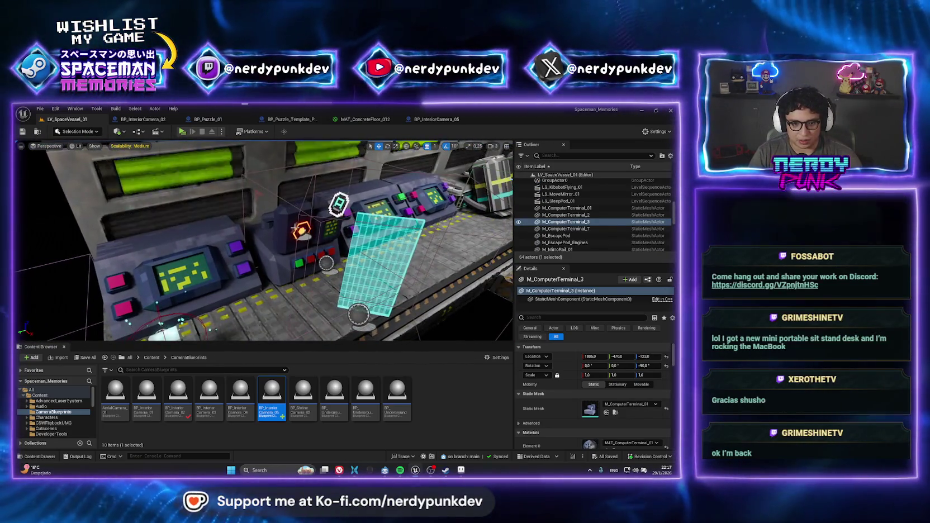
left_click(294, 229)
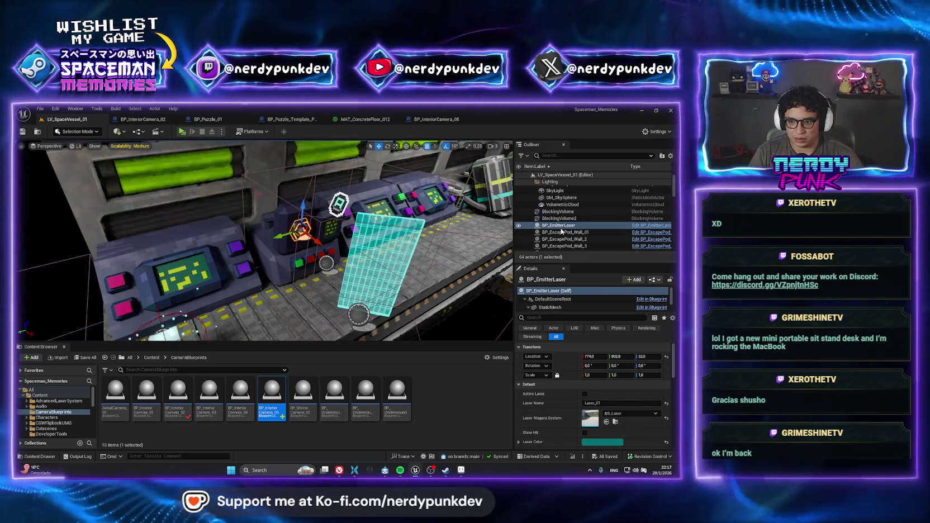
left_click_drag(344, 252, 267, 198)
left_click(268, 199)
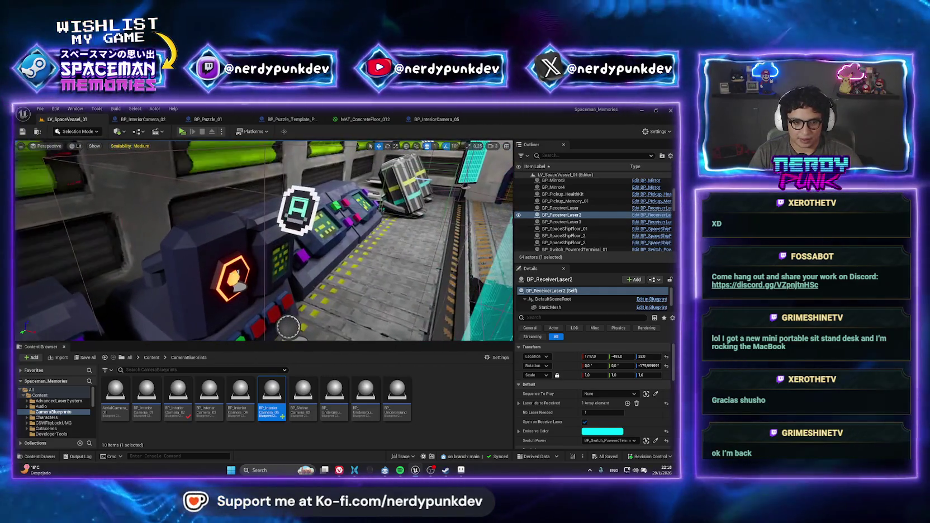
Add the A switch, M_ComputerTerminal_2, round switch and M_ComputerTerminal_3 to the selection
left_click(296, 214, "ctrl")
left_click(233, 237, "ctrl")
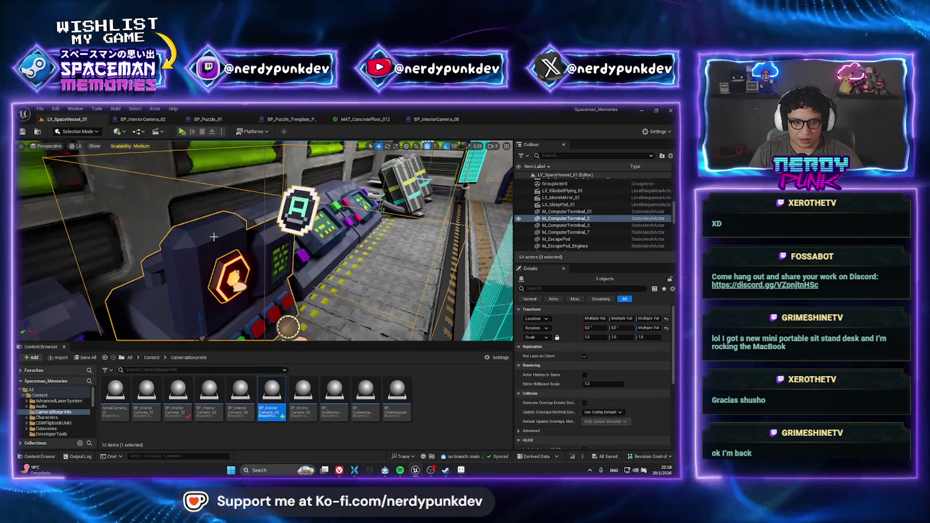
left_click_drag(233, 237, 229, 260)
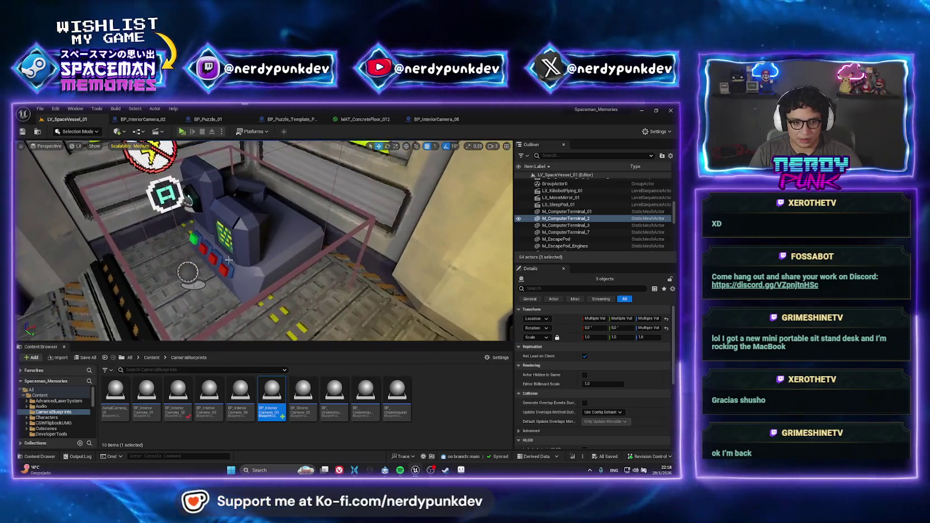
left_click(188, 272, "ctrl")
left_click(253, 234, "ctrl")
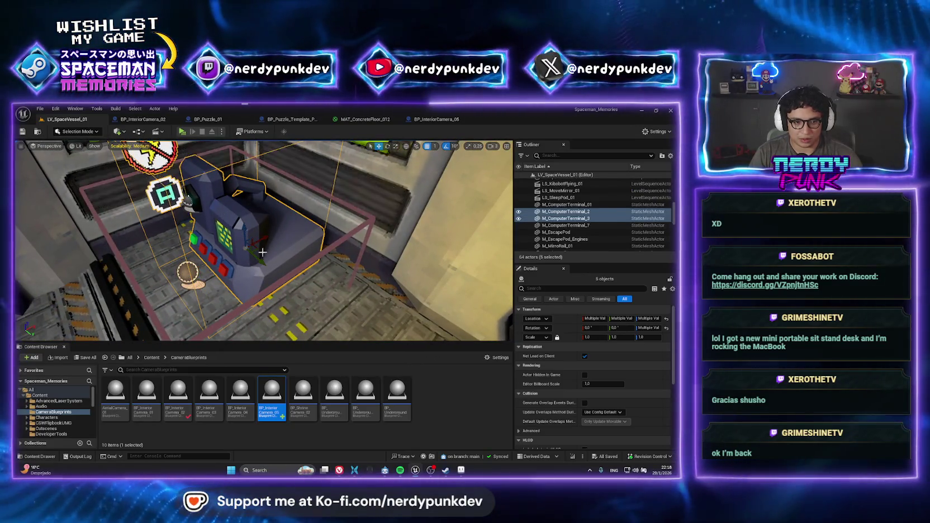
scroll(262, 252, "down", 10)
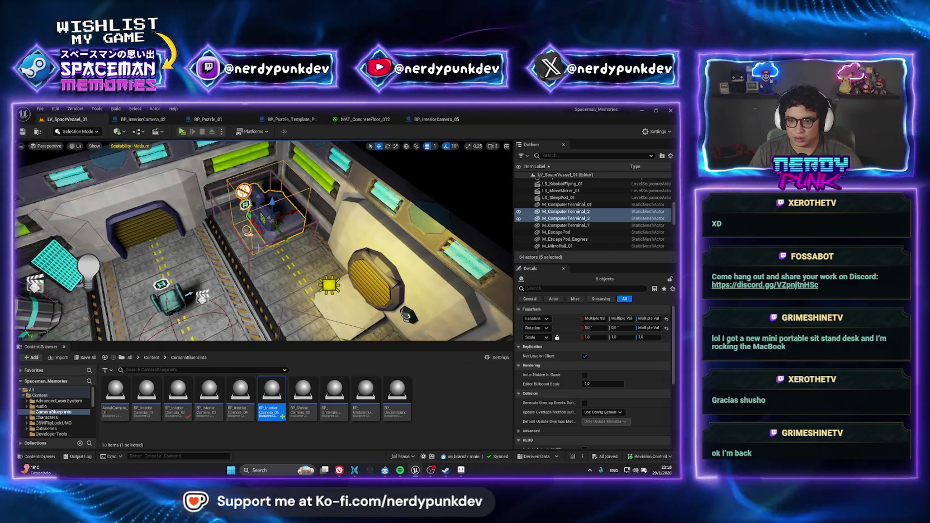
Copy the five selected actors and search assets for lv_lab
right_click(566, 221)
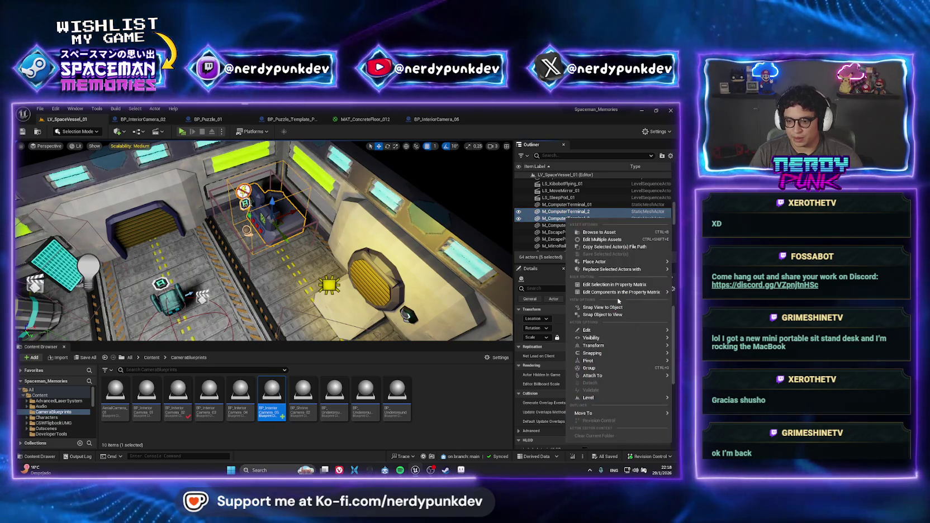
mouse_move(615, 333)
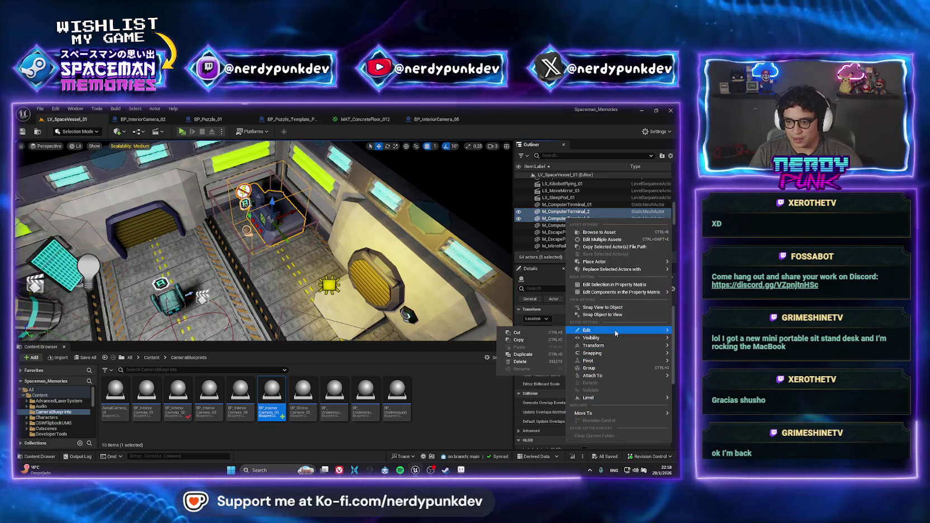
left_click(528, 340)
key("ctrl+p")
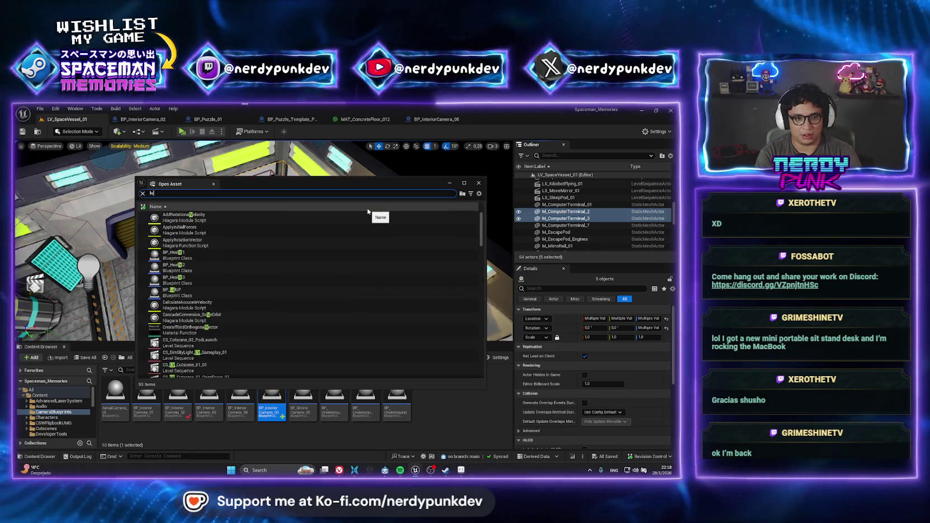
type("lv_lab")
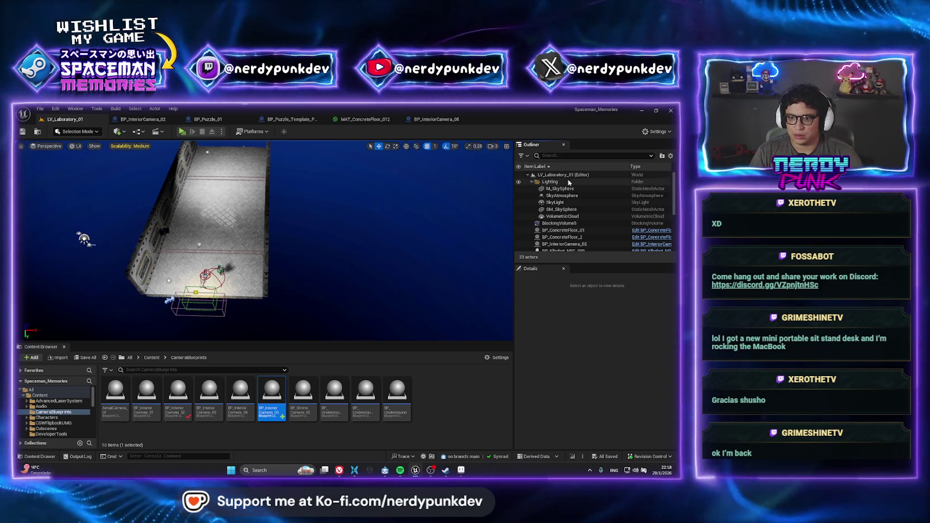
Paste the five laser-puzzle actors into LV_Laboratory_01, move them into the room, and play-test
right_click(569, 182)
mouse_move(575, 204)
left_click(528, 223)
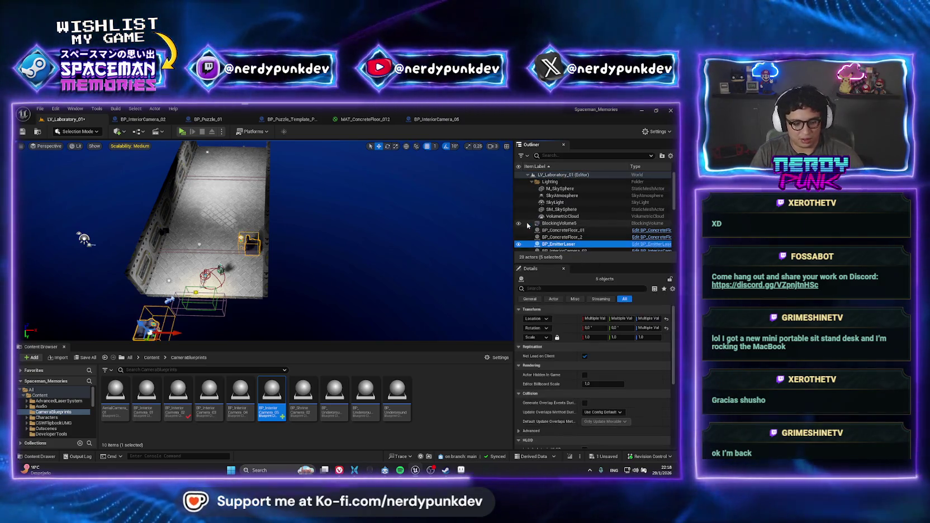
key("f")
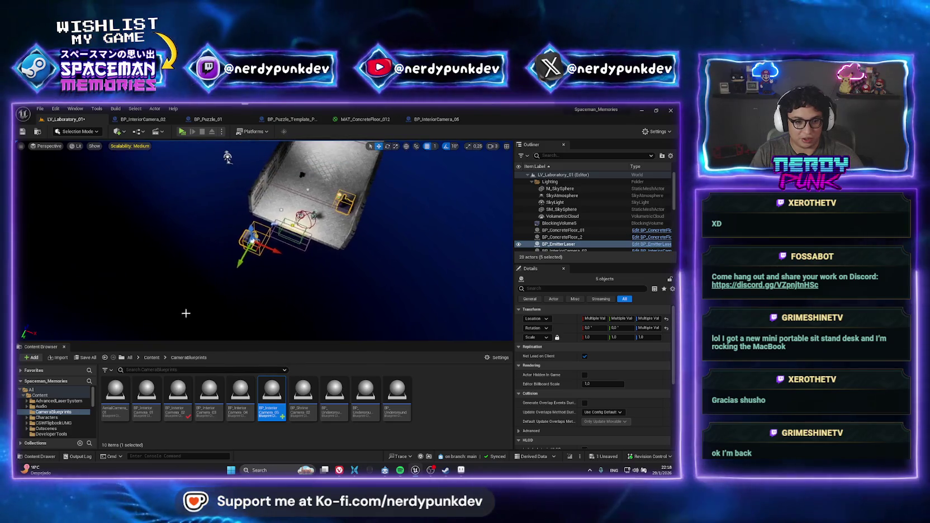
left_click_drag(245, 264, 279, 197)
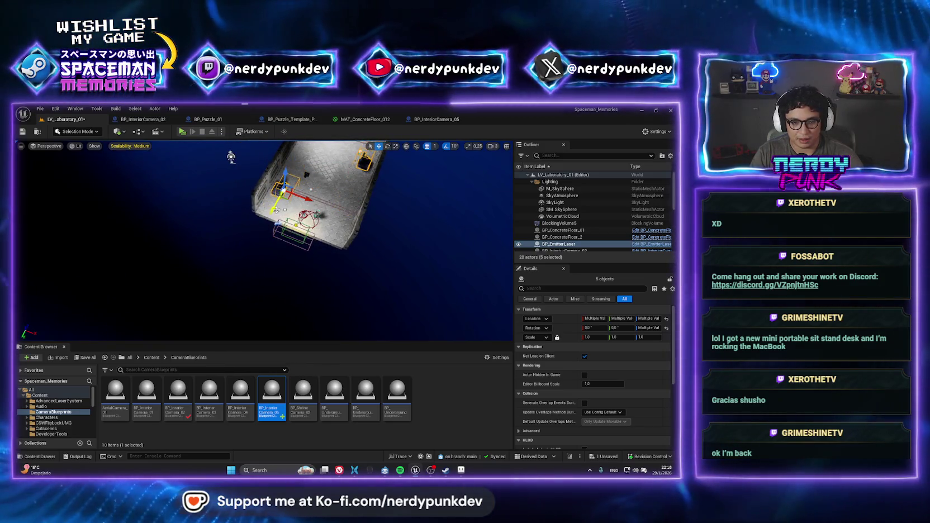
key("f")
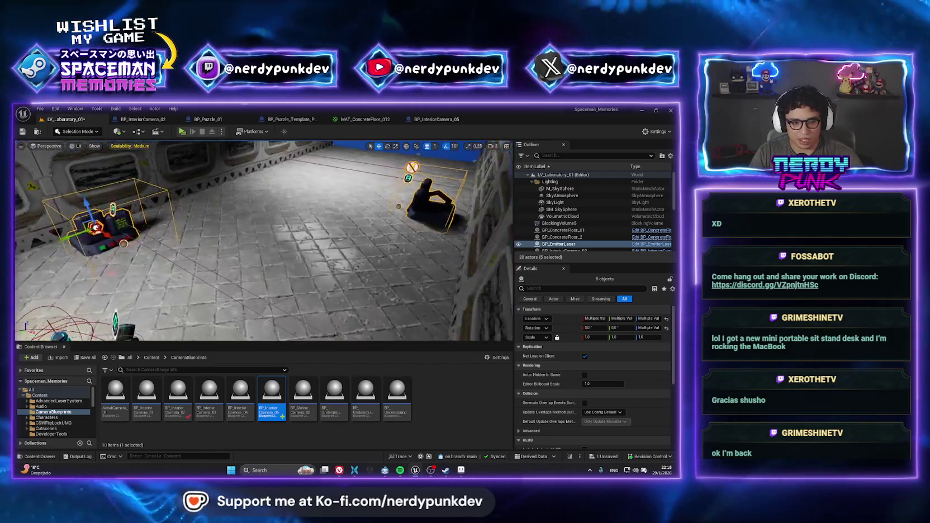
key("f")
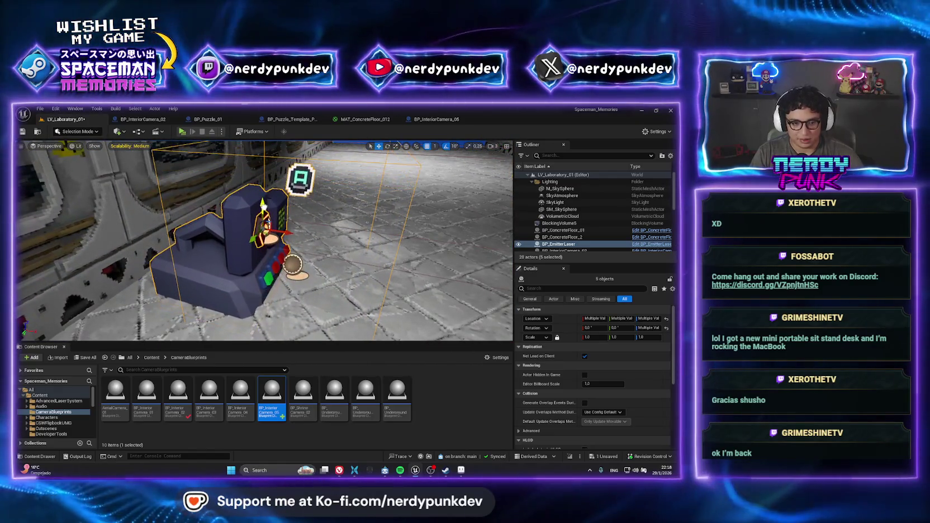
left_click_drag(268, 207, 284, 216)
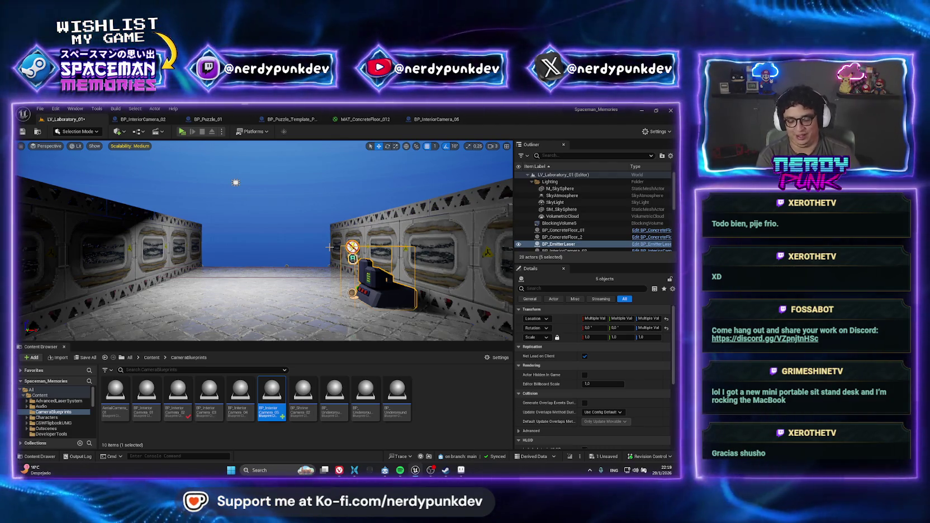
mouse_move(338, 268)
left_mouse_down()
mouse_move(307, 248)
mouse_move(332, 264)
left_mouse_up()
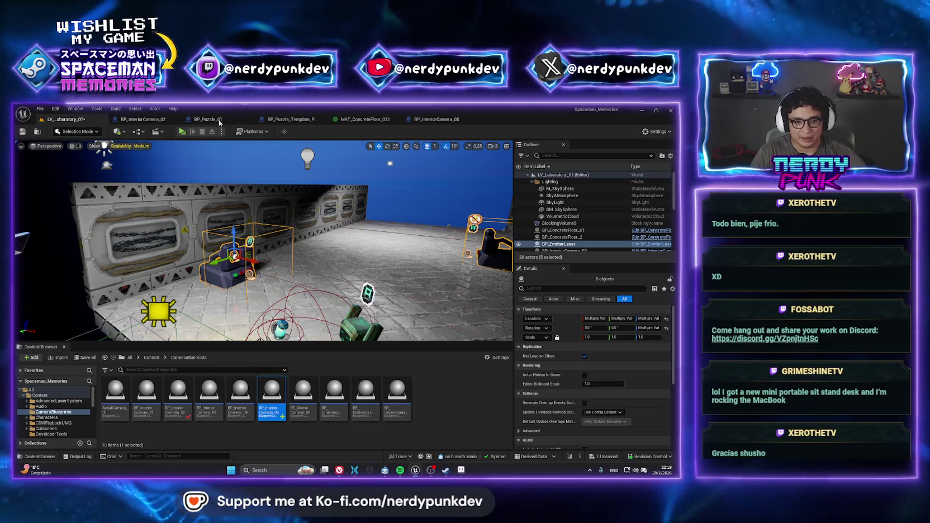
left_click(187, 130)
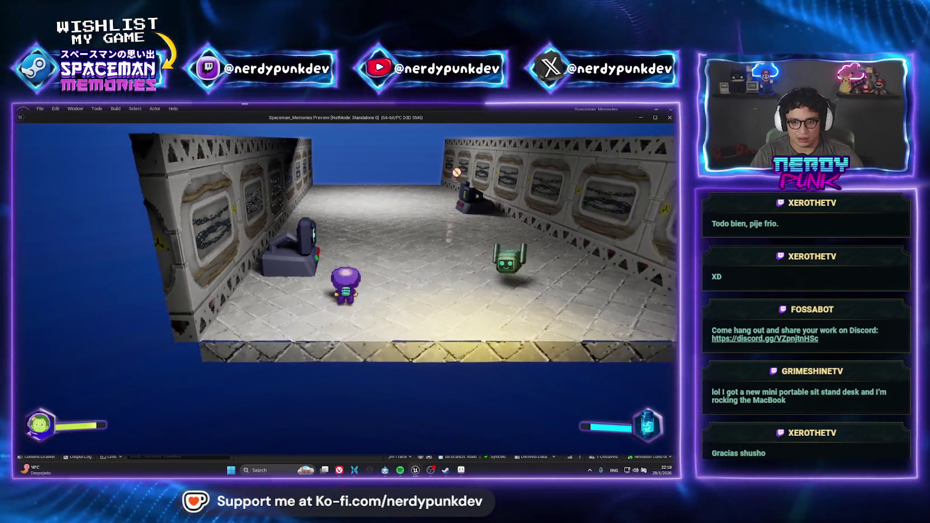
Stop play, inspect BP_Switch_Template_01 and BP_EmitterLaser, then search assets for lv_space
key("Escape")
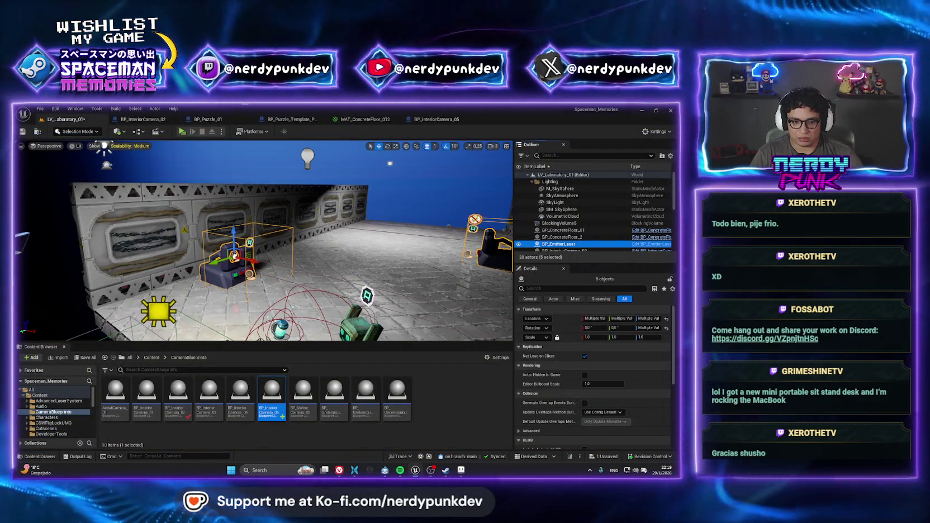
key("f")
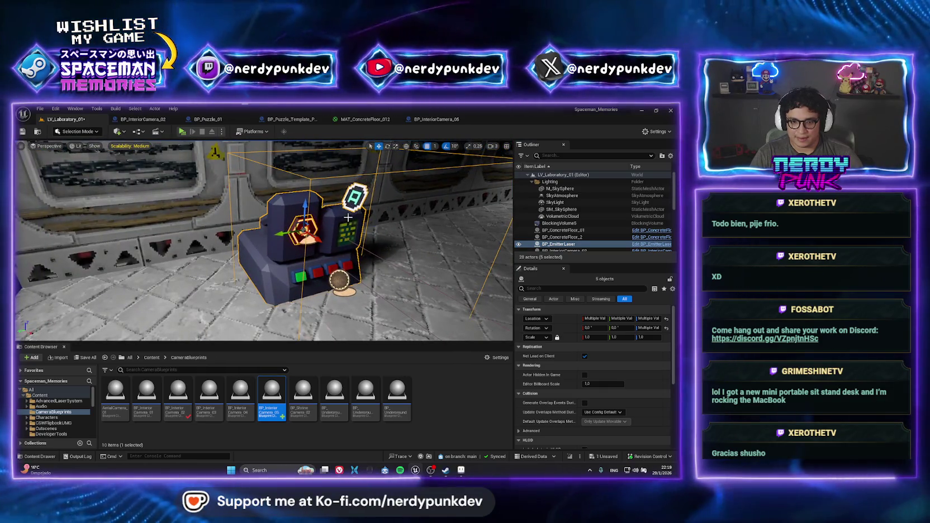
left_click(340, 280)
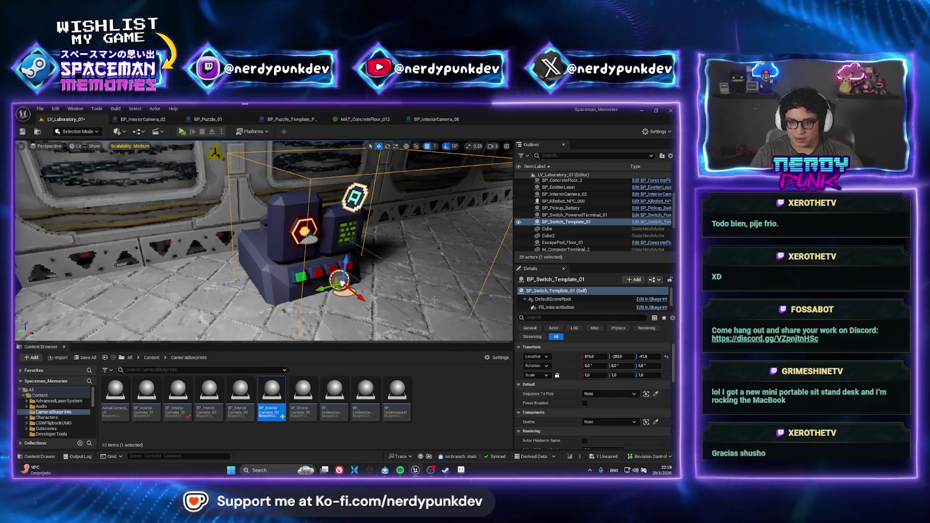
left_click(295, 229)
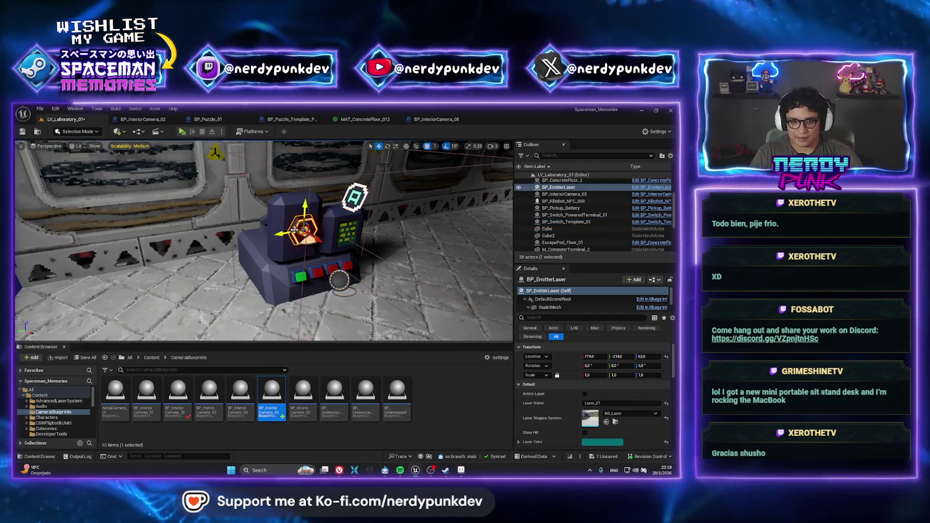
left_click(339, 280)
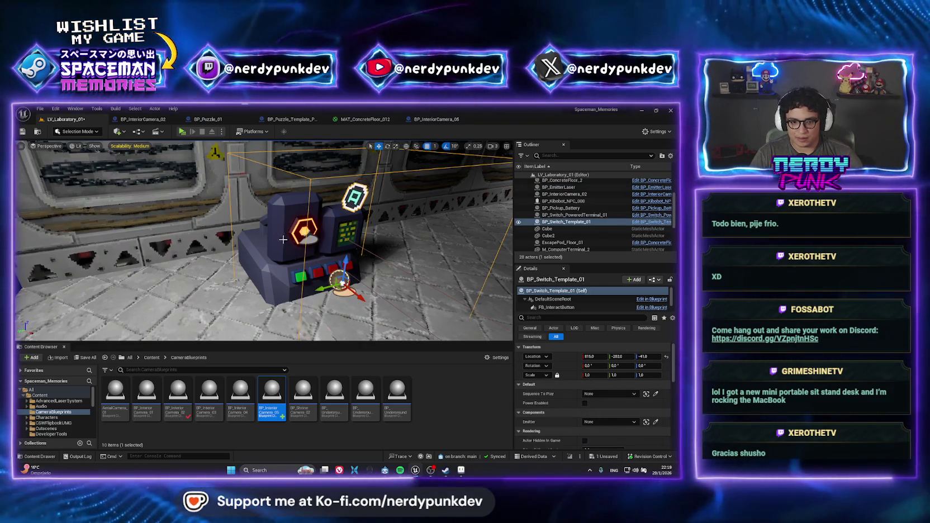
left_click(297, 229)
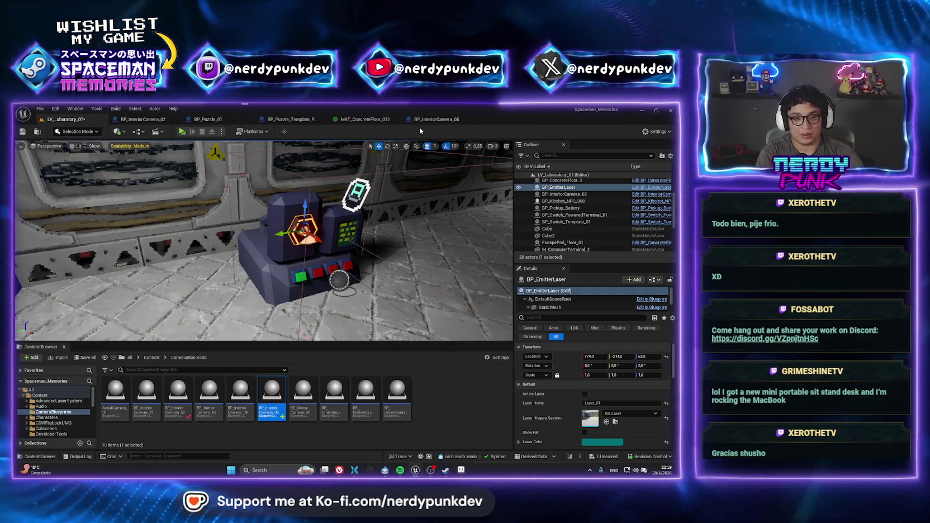
key("ctrl+p")
type("lv_space")
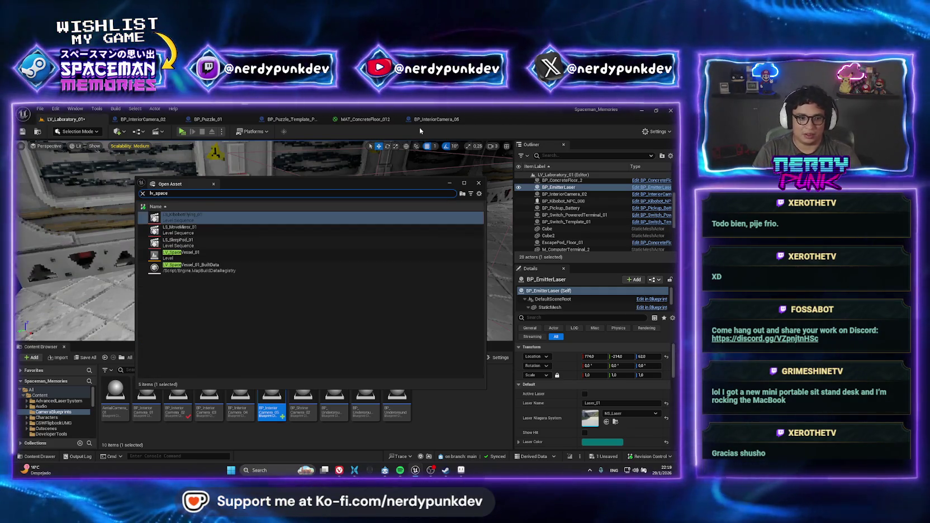
Open LV_SpaceVessel_01 and inspect its M_ComputerTerminal_2 and BP_Switch_Template_01
key("Return")
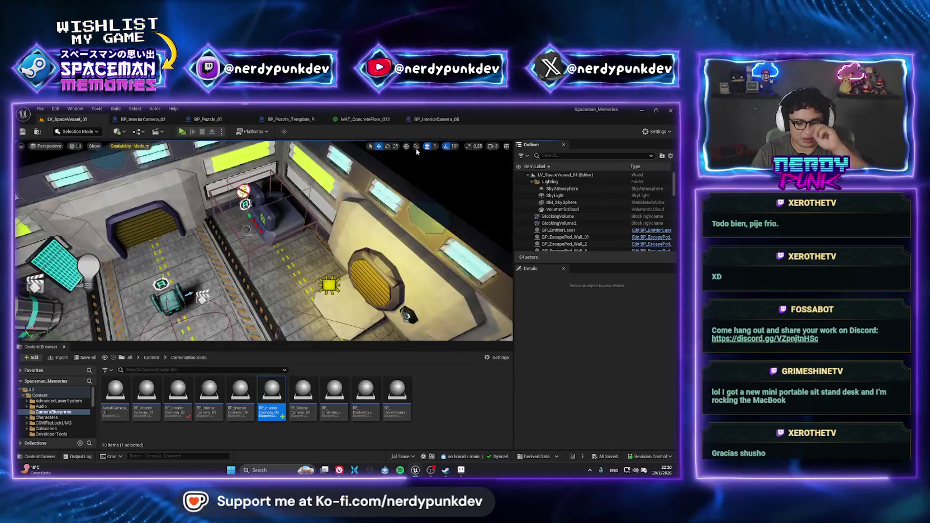
left_click_drag(262, 240, 308, 209)
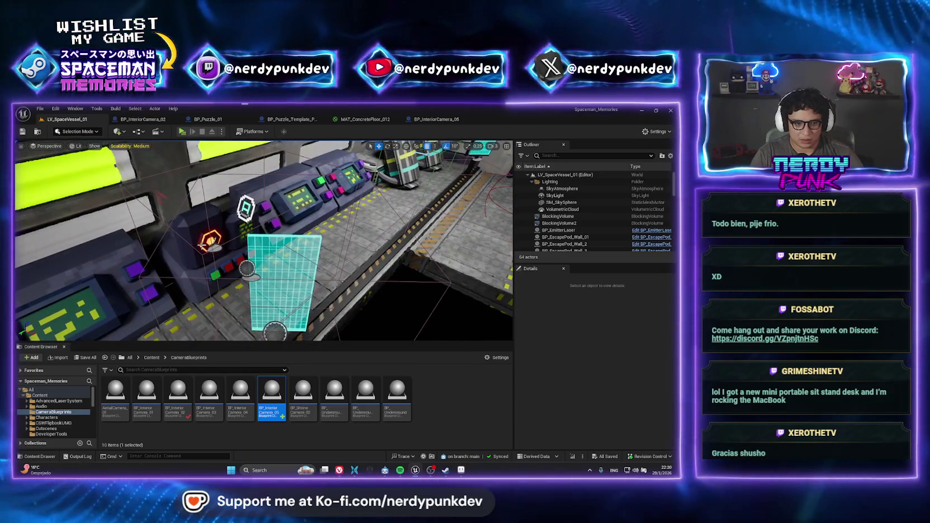
left_click(201, 251)
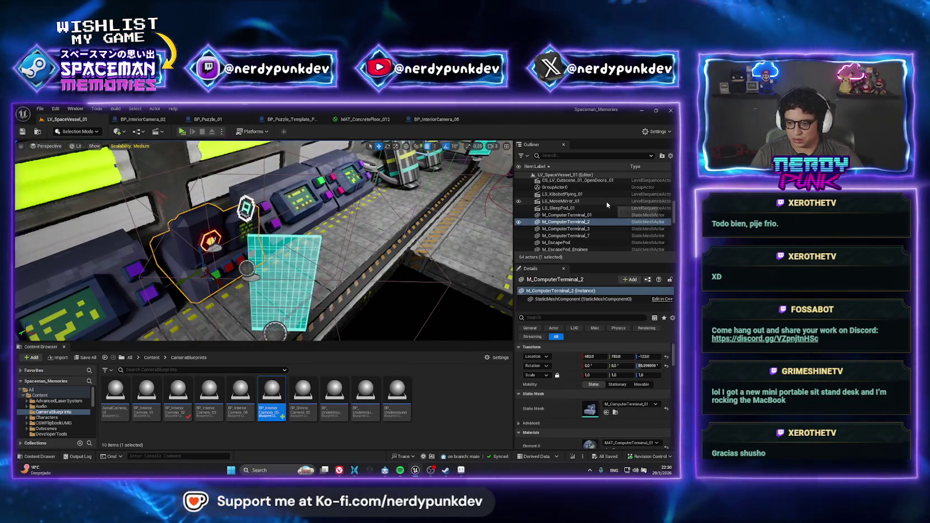
left_click(211, 241)
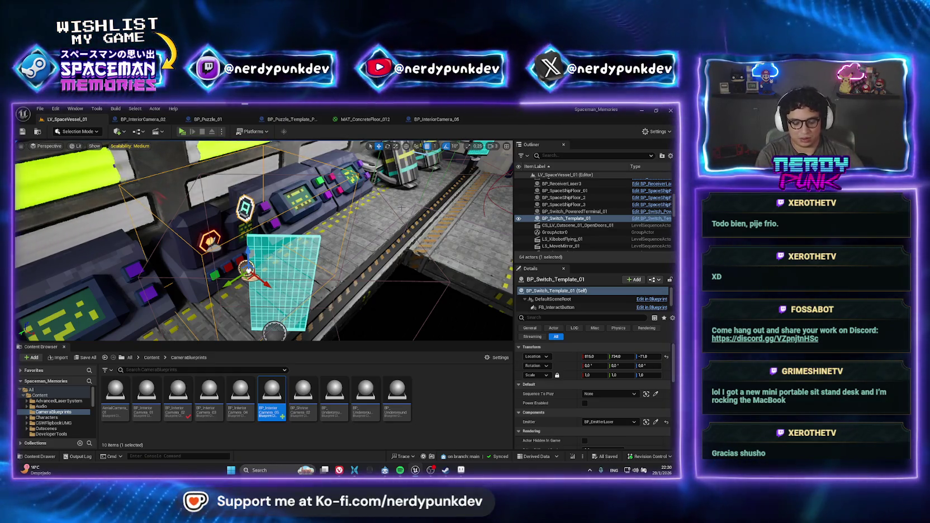
Reopen the LV_Laboratory_01 level through the asset search
key("ctrl+p")
type("lv_lab")
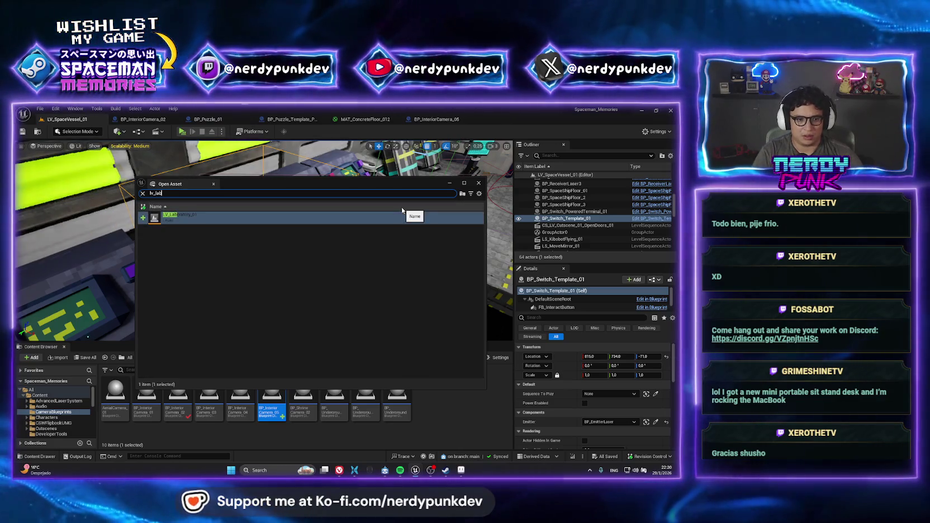
key("Return")
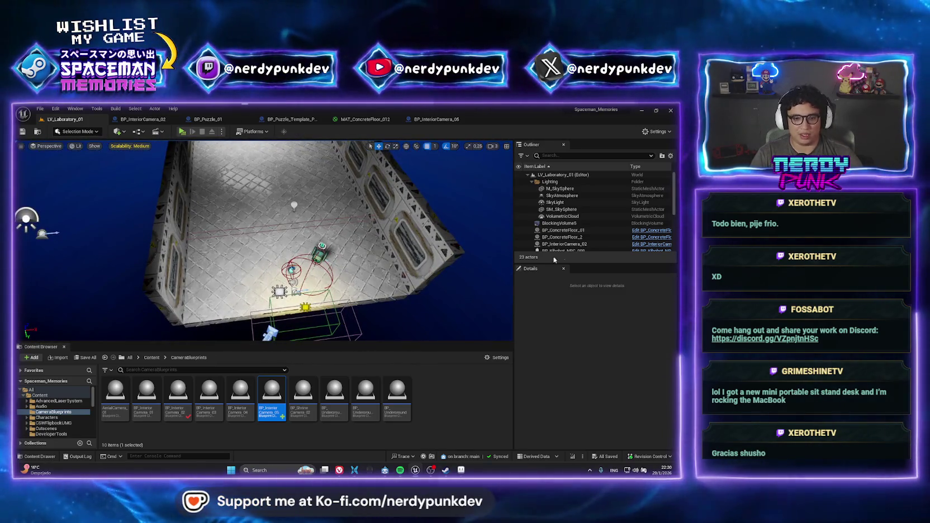
Paste the five copied actors into the laboratory level and frame them
right_click(556, 176)
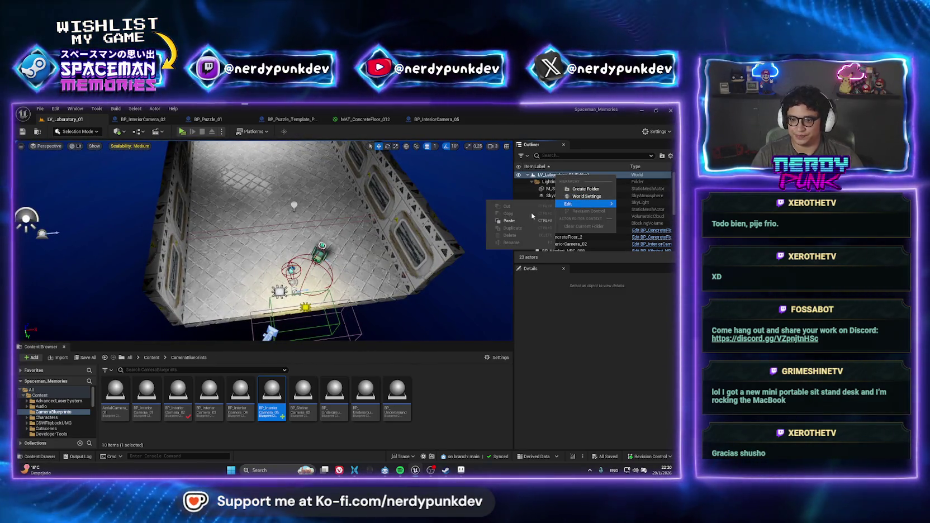
left_click(631, 217)
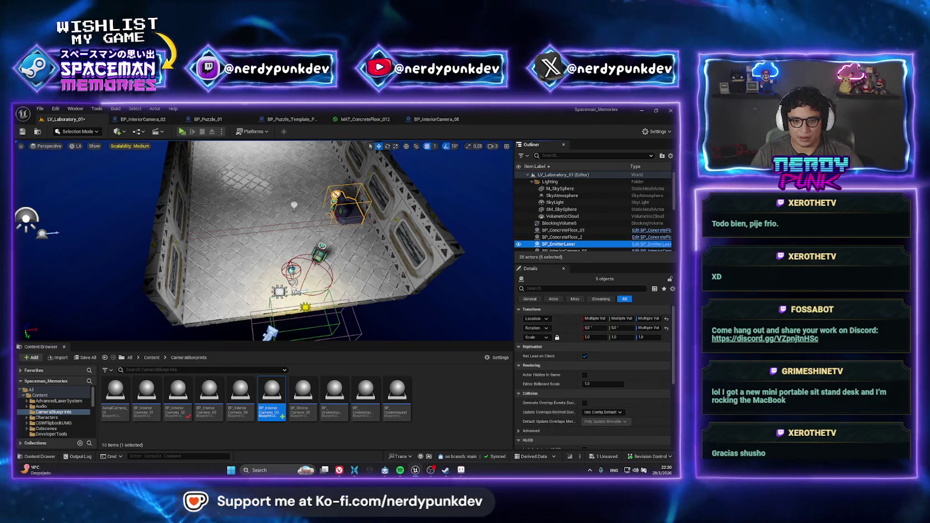
key("f")
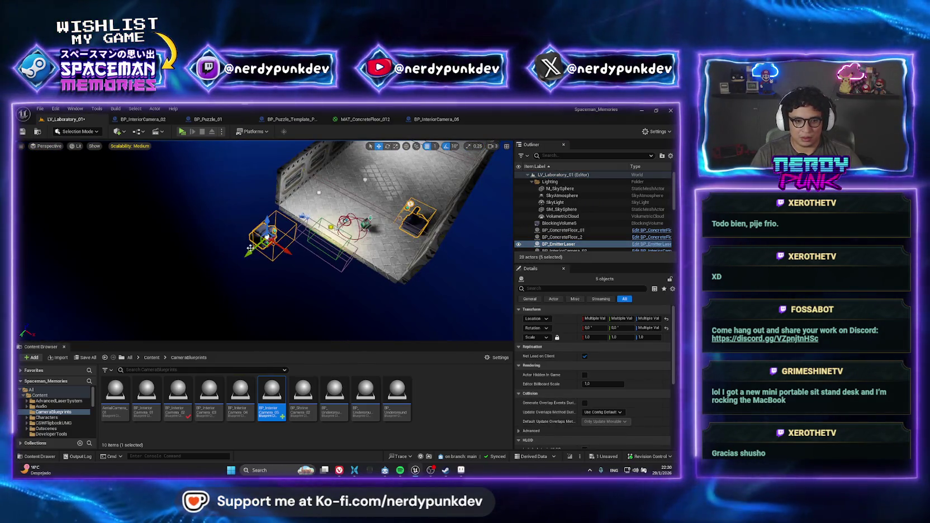
scroll(250, 247, "up", 5)
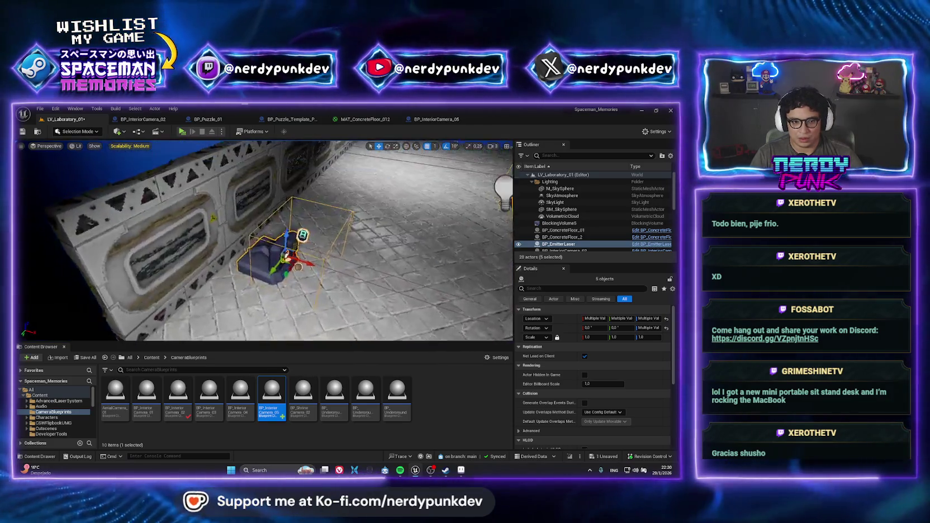
scroll(298, 225, "up", 5)
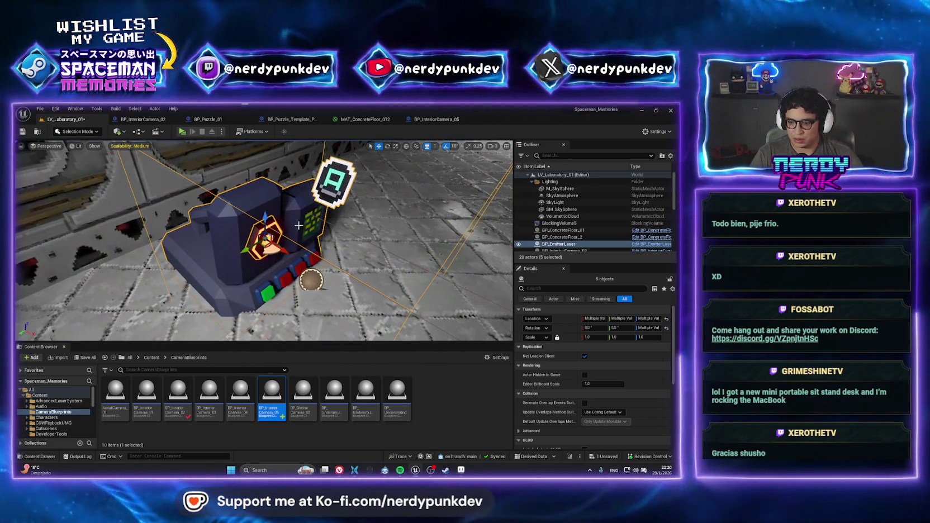
Set the switch template's Emitter to BP_EmitterLaser and run a play test
left_click(335, 188)
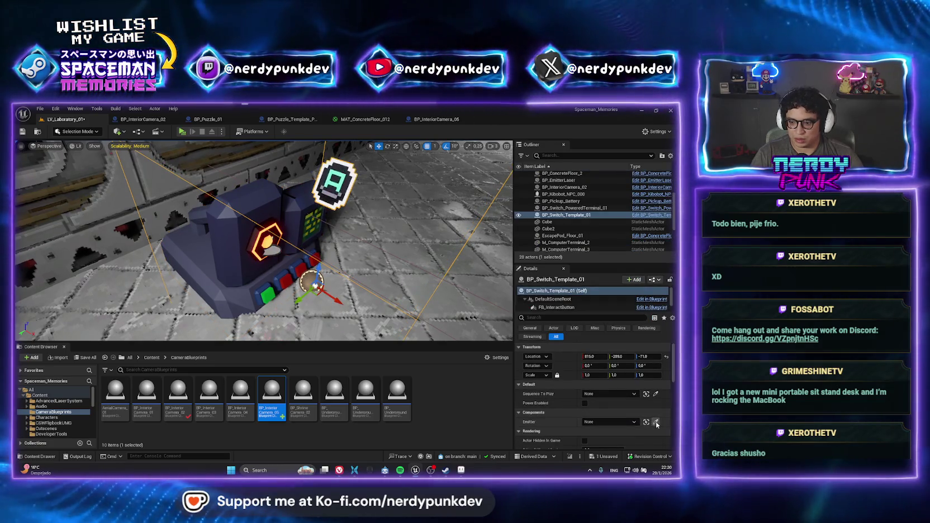
left_click(655, 422)
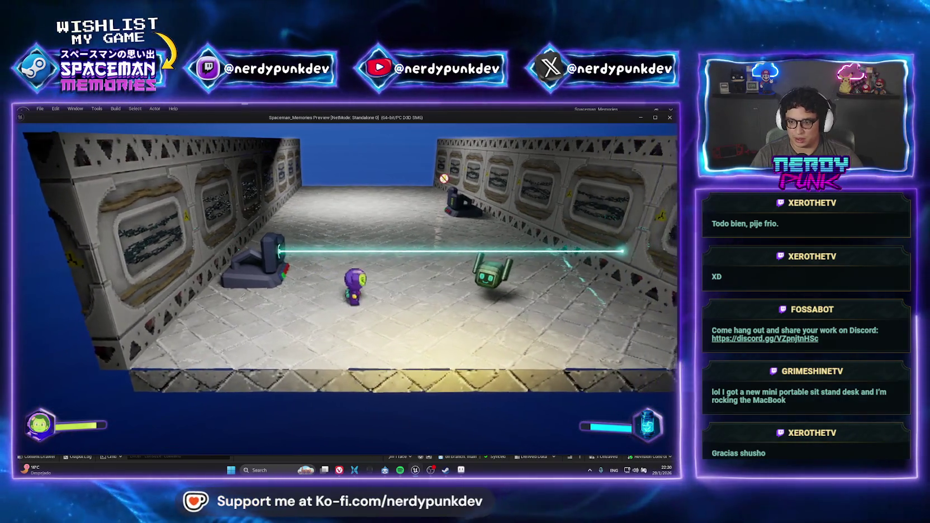
key("Escape")
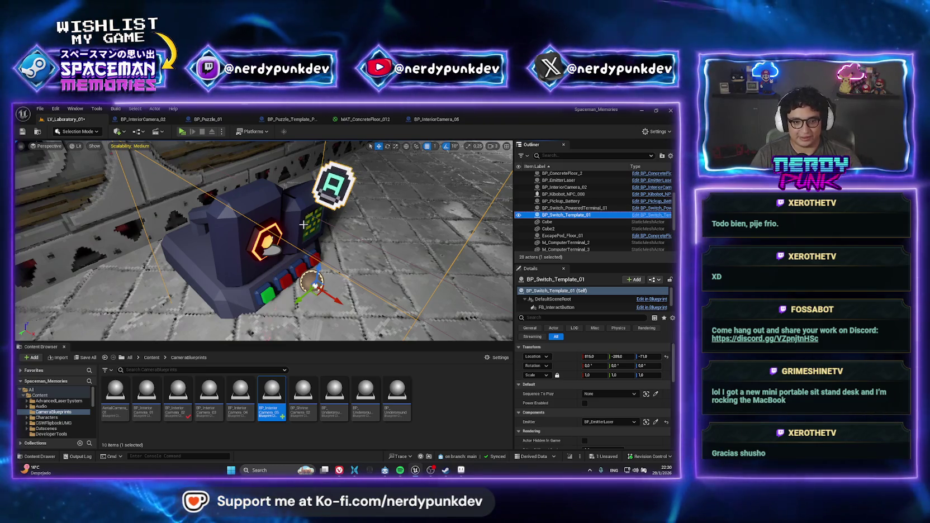
Select both computer terminals and raise them slightly
left_click(321, 260, "ctrl")
scroll(321, 260, "down", 5)
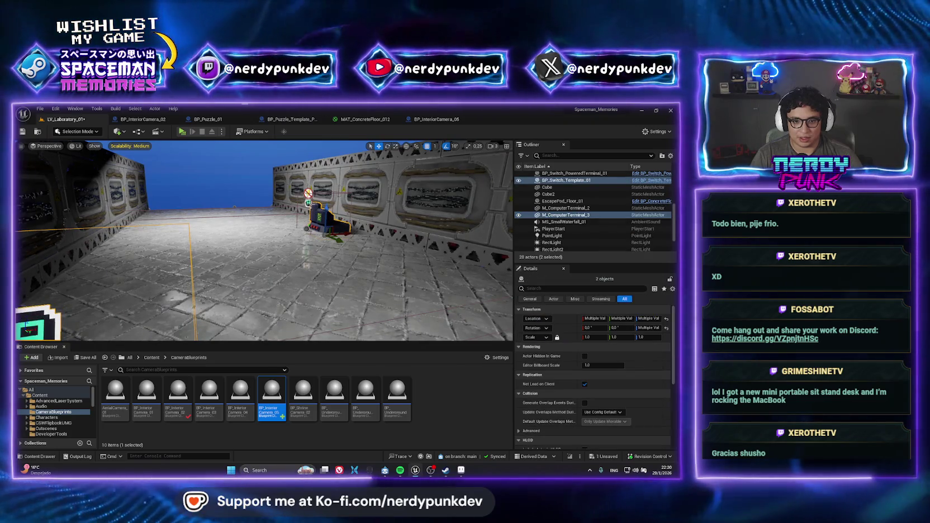
left_click(315, 211, "ctrl")
key("f")
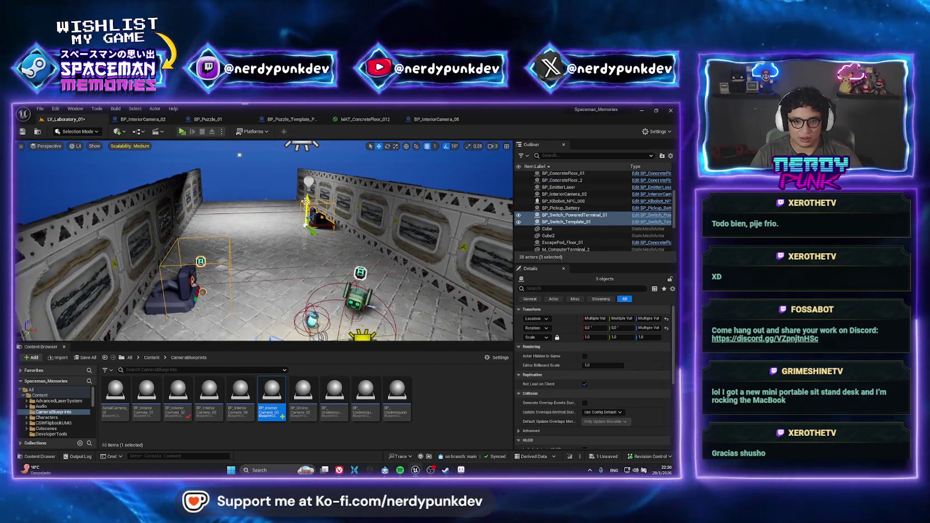
key("ctrl+z")
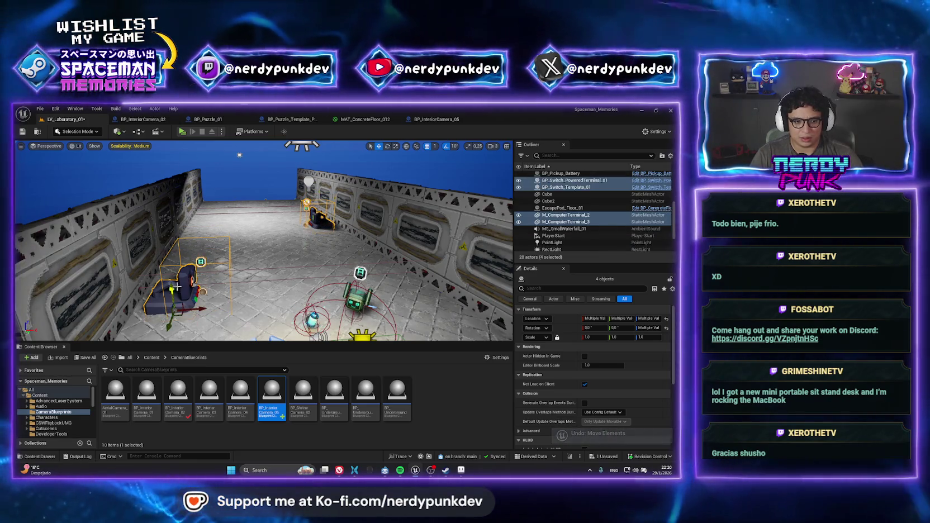
left_click_drag(171, 293, 170, 286)
Raise BP_EmitterLaser from Z 32 to Z 69
key("f")
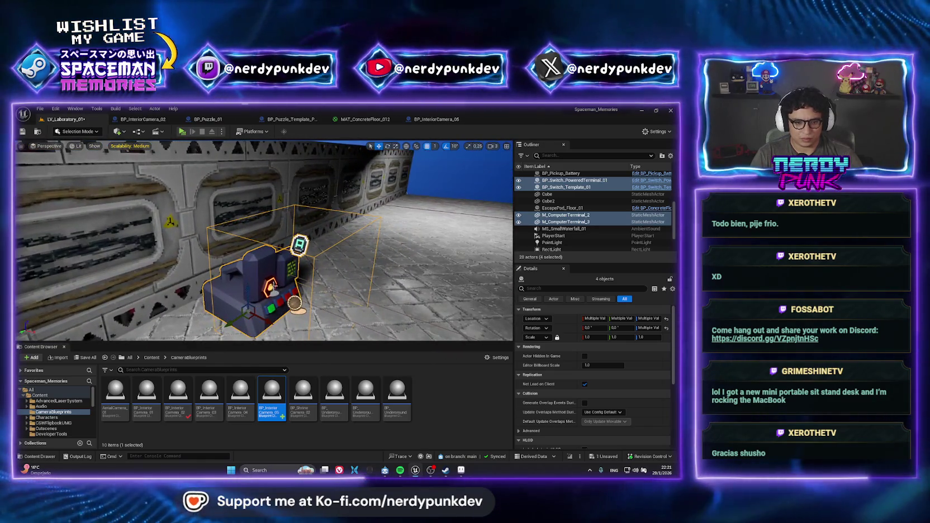
left_click(272, 286)
left_click_drag(269, 267, 269, 256)
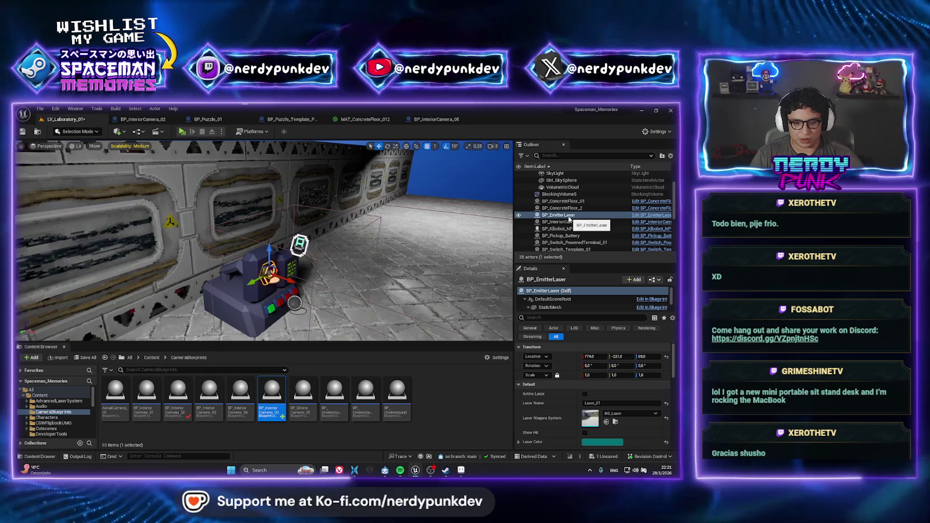
left_click(292, 248)
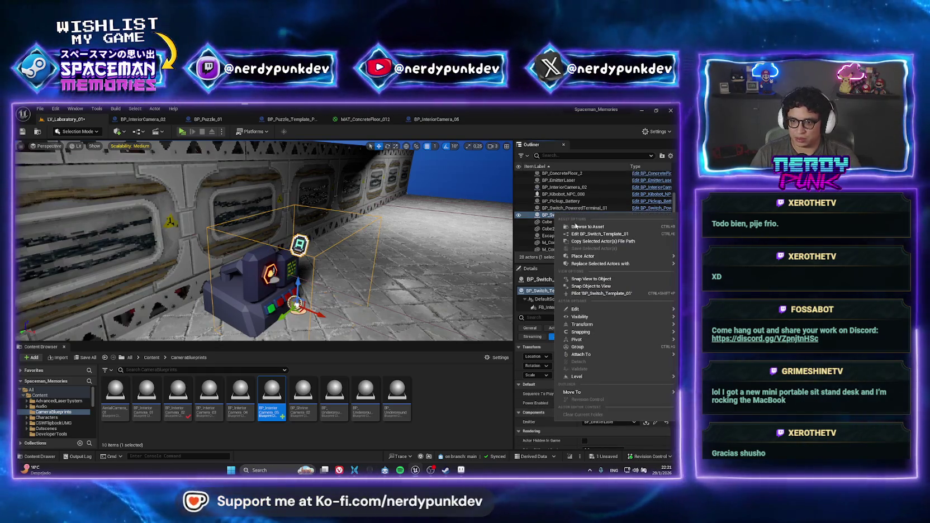
Locate BP_Switch_Template_01 in the Content Browser and review its Delay node
key("ctrl+b")
double_click(106, 412)
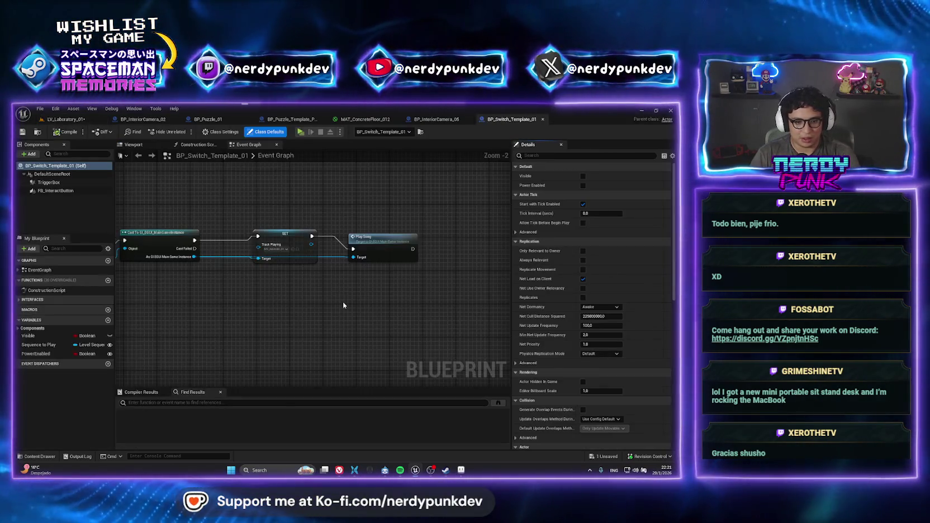
left_click_drag(244, 299, 379, 341)
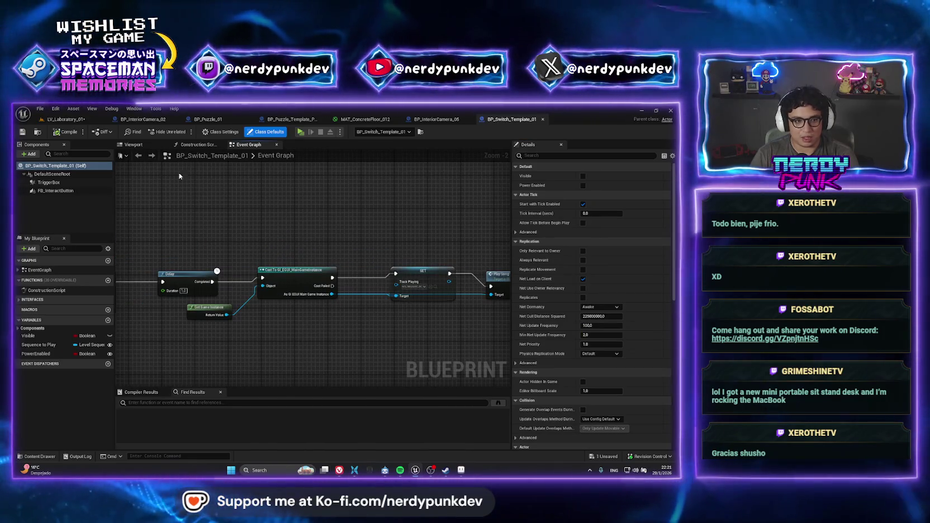
left_click(63, 119)
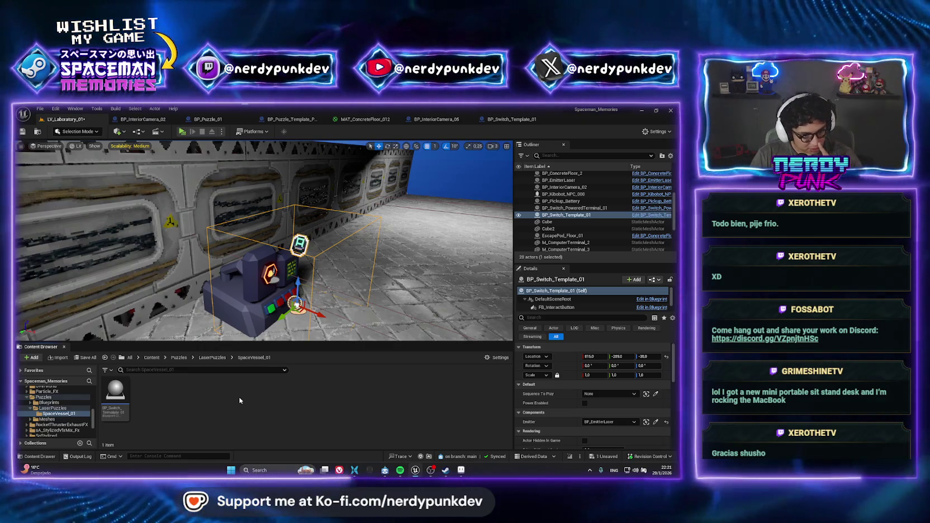
Create a new folder named Lab_01 inside LaserPuzzles
left_click(213, 357)
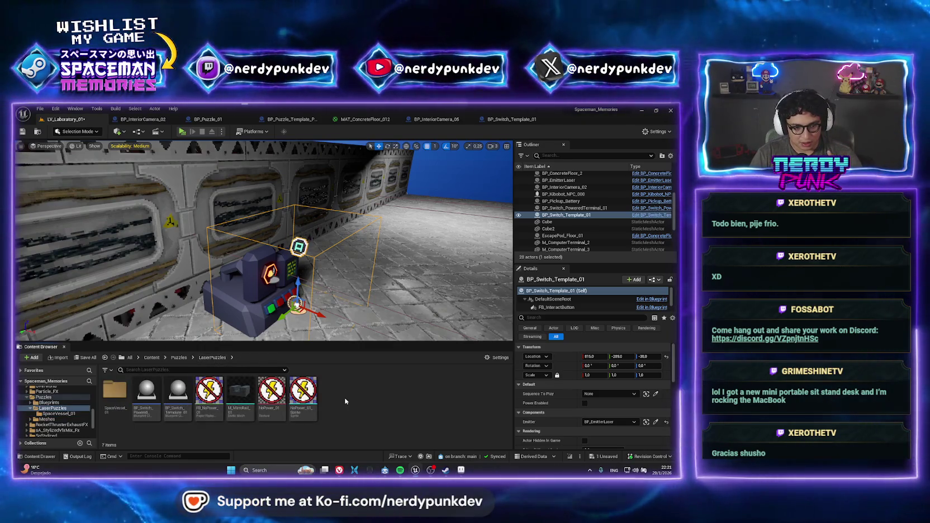
right_click(346, 402)
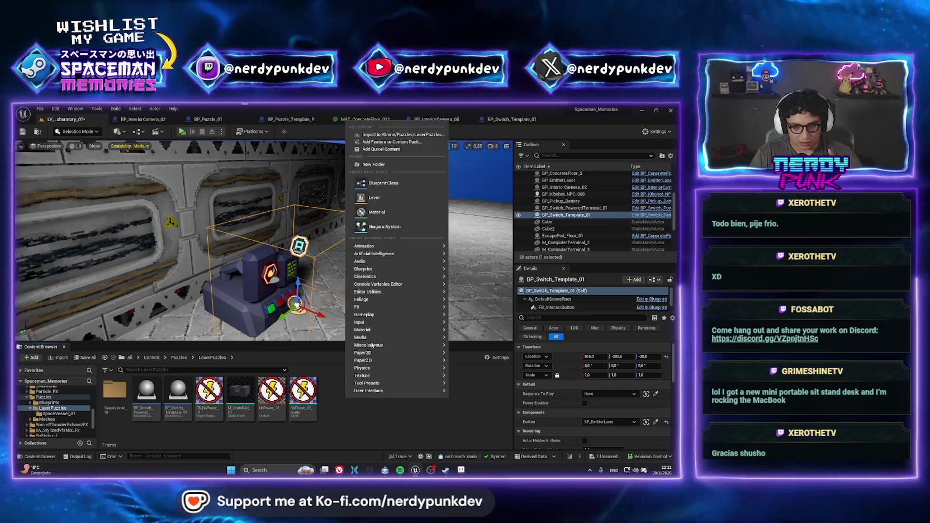
left_click(378, 164)
type("Lab_01")
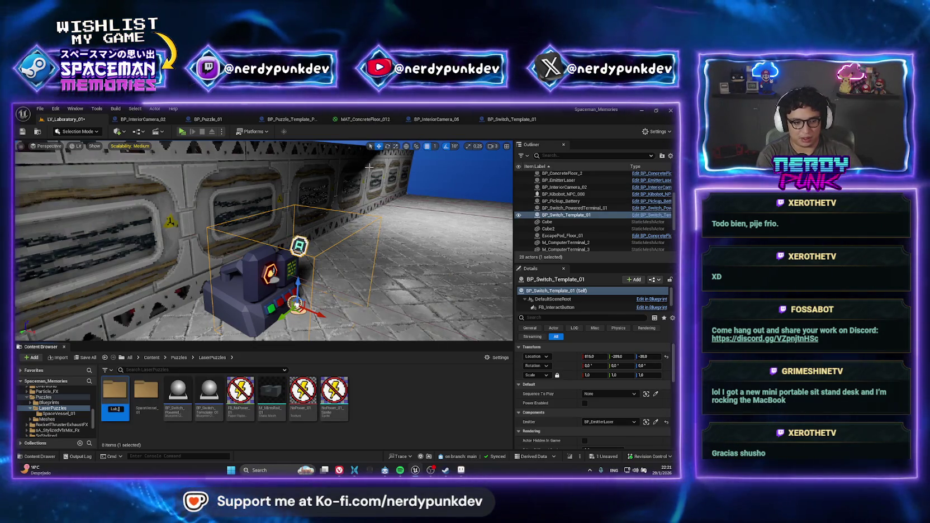
key("Return")
Copy BP_Switch_Template_01 from SpaceVessel_01 into Lab_01 and open the copy
double_click(147, 394)
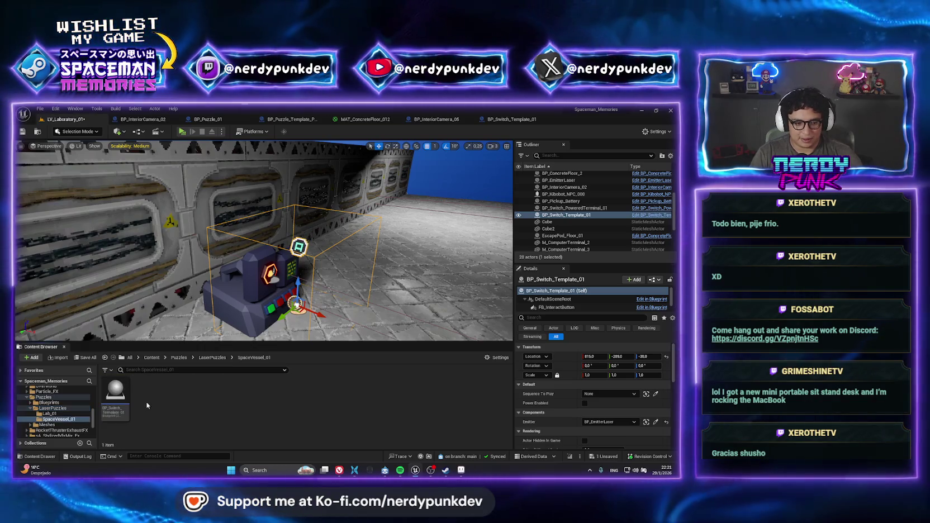
left_click(115, 394)
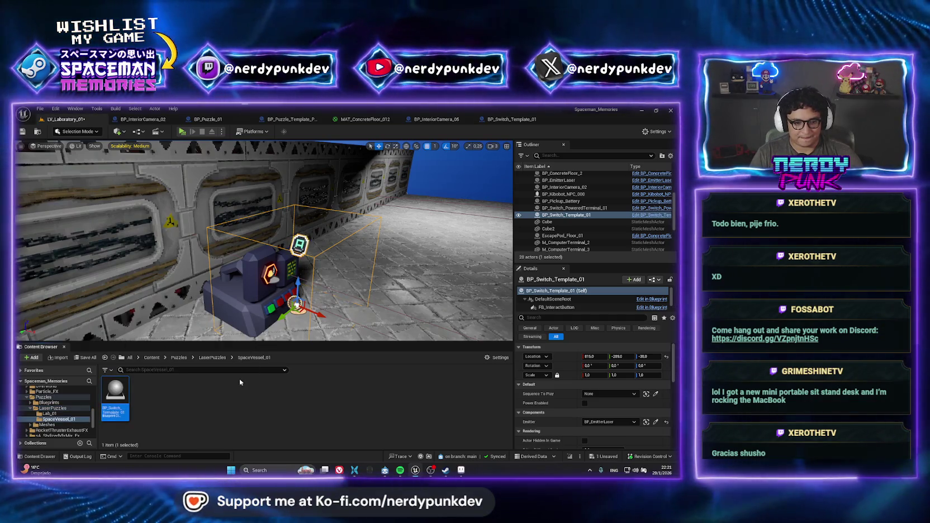
left_click(212, 357)
left_click(114, 399)
double_click(114, 399)
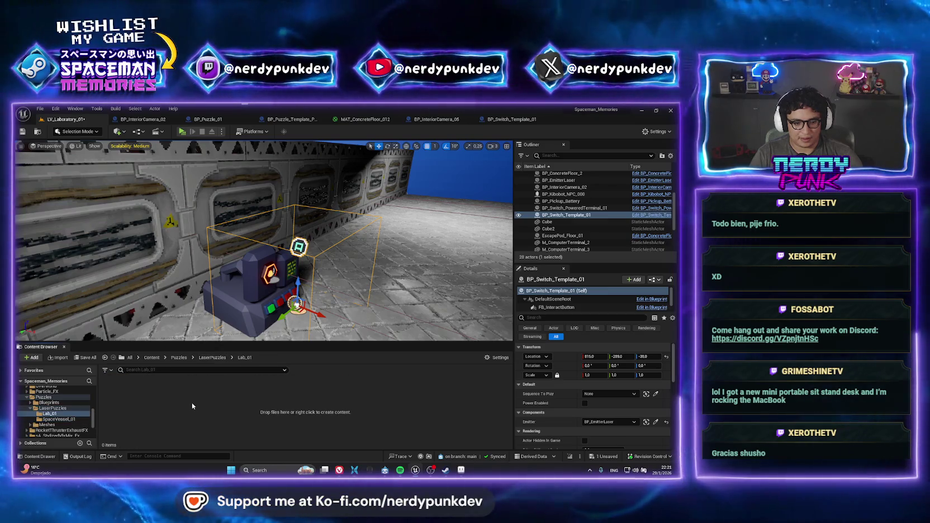
key("ctrl+v")
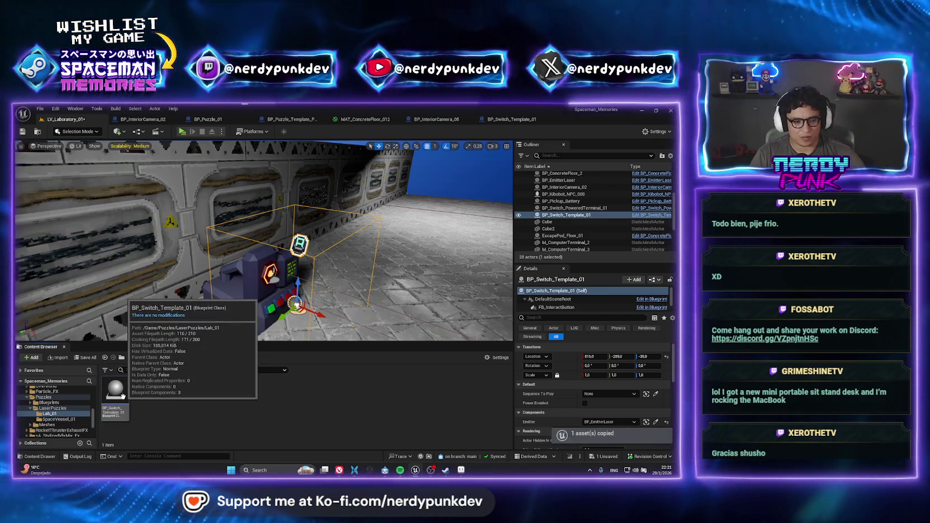
double_click(116, 393)
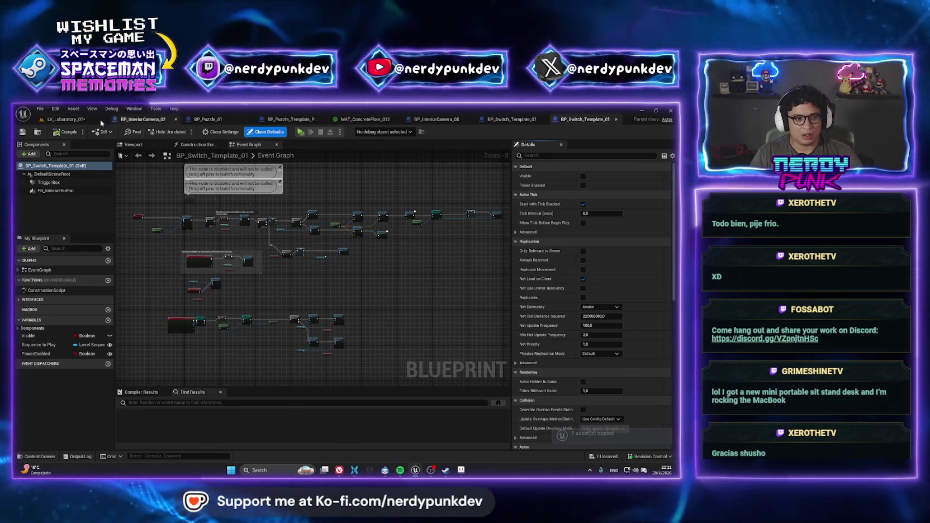
Review the lab copy's SET TrackPlaying, Play Song and Delay nodes
scroll(253, 267, "up", 4)
scroll(253, 267, "up", 3)
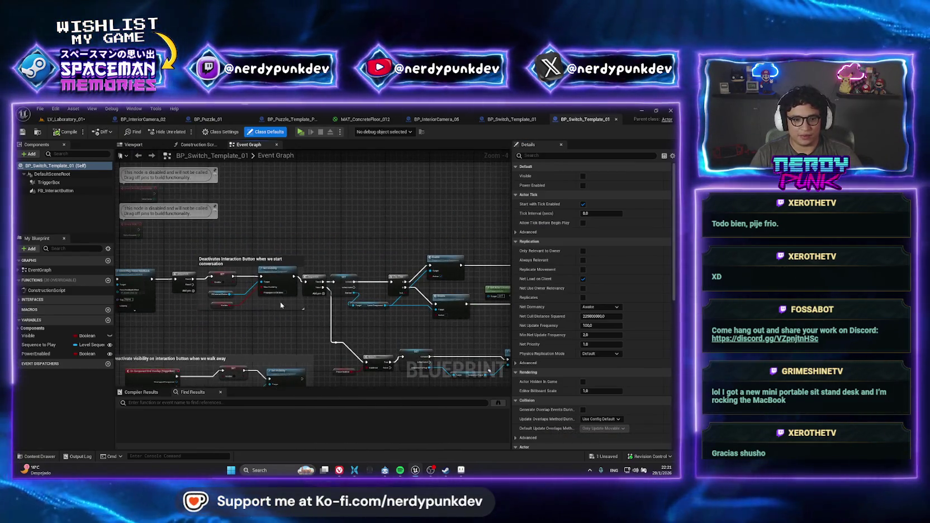
mouse_move(425, 289)
left_mouse_down()
mouse_move(390, 279)
mouse_move(287, 289)
mouse_move(257, 246)
left_mouse_up()
left_click(241, 231)
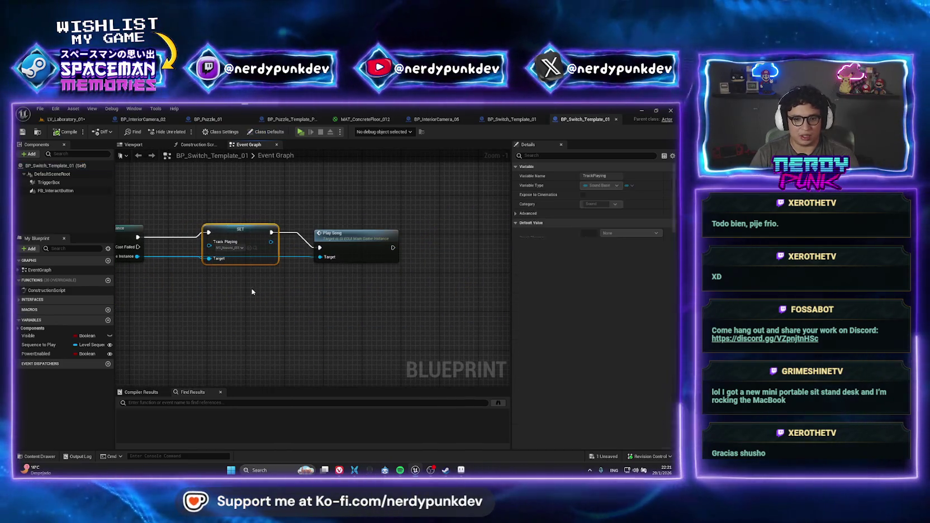
left_click_drag(256, 208, 444, 331)
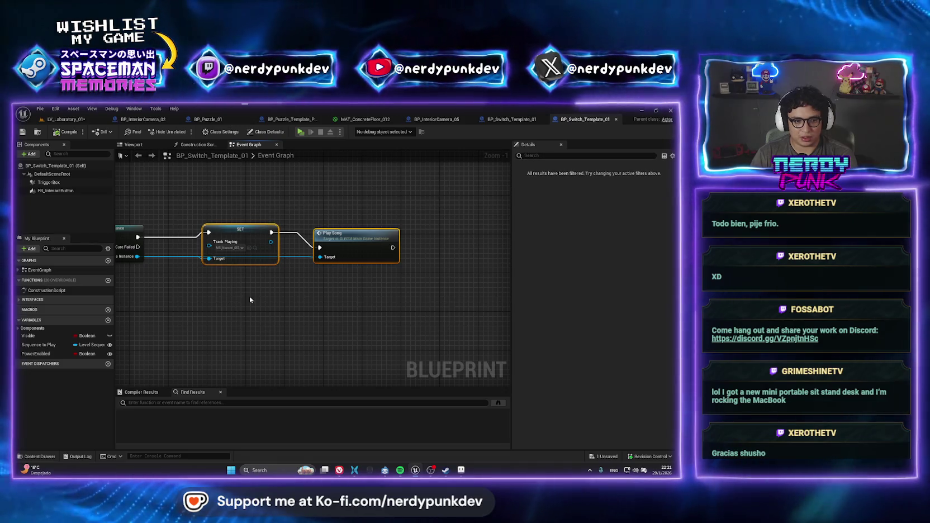
left_click_drag(249, 296, 396, 308)
left_click(235, 212)
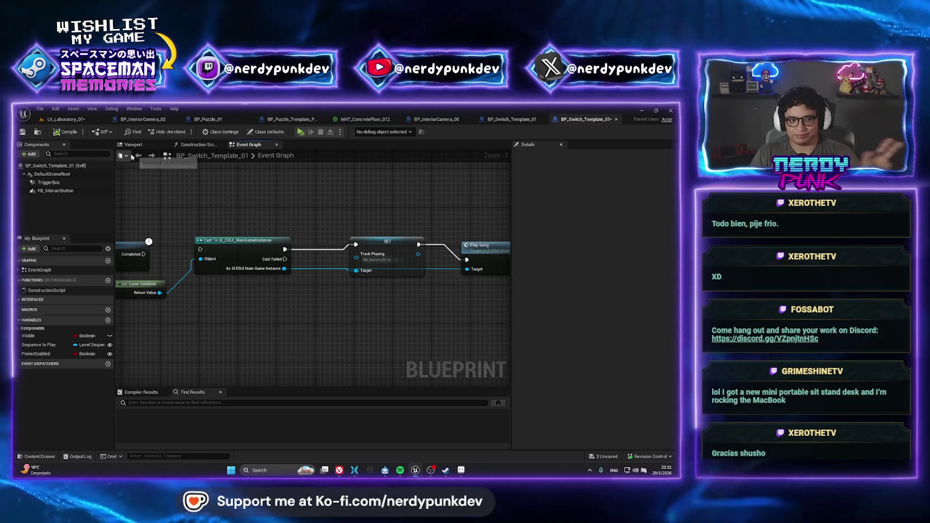
left_click_drag(223, 190, 328, 185)
scroll(264, 185, "down", 4)
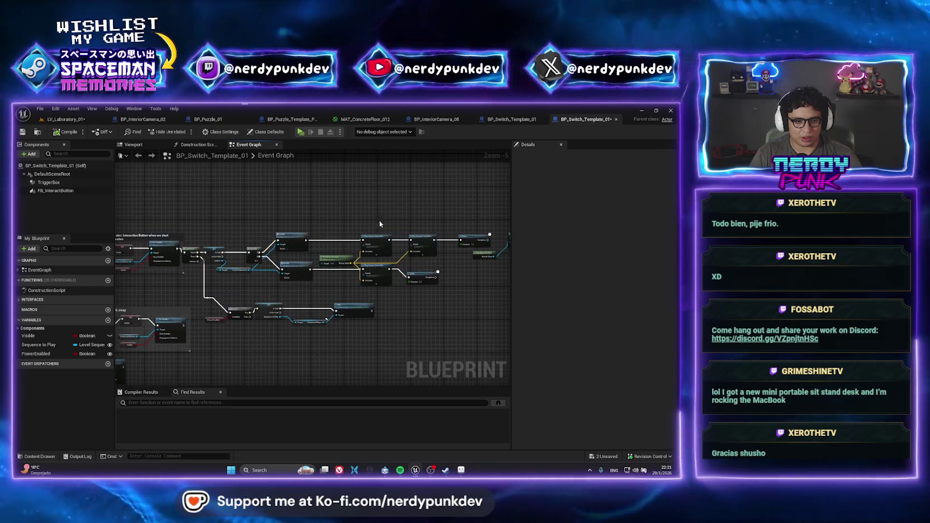
Play-test LV_Laboratory_01 in Standalone mode, then stop it
left_click(66, 119)
left_click(182, 132)
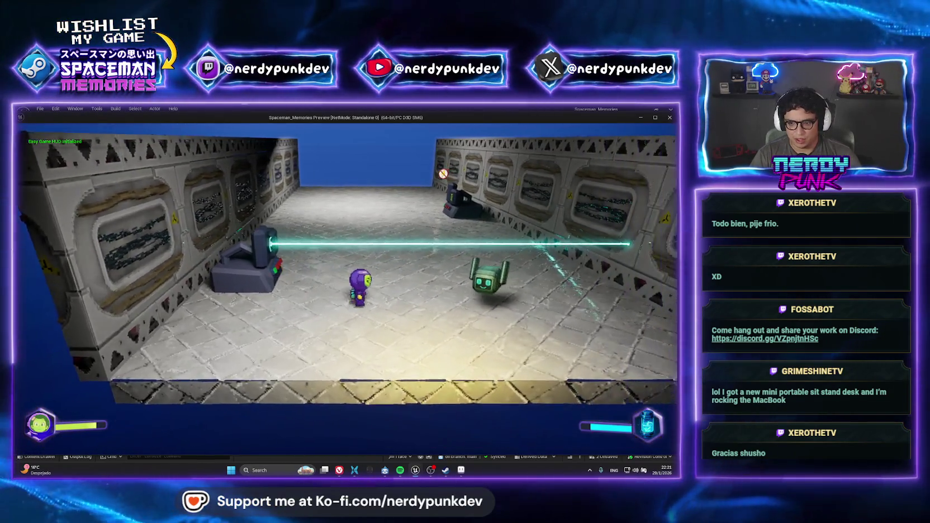
key("Escape")
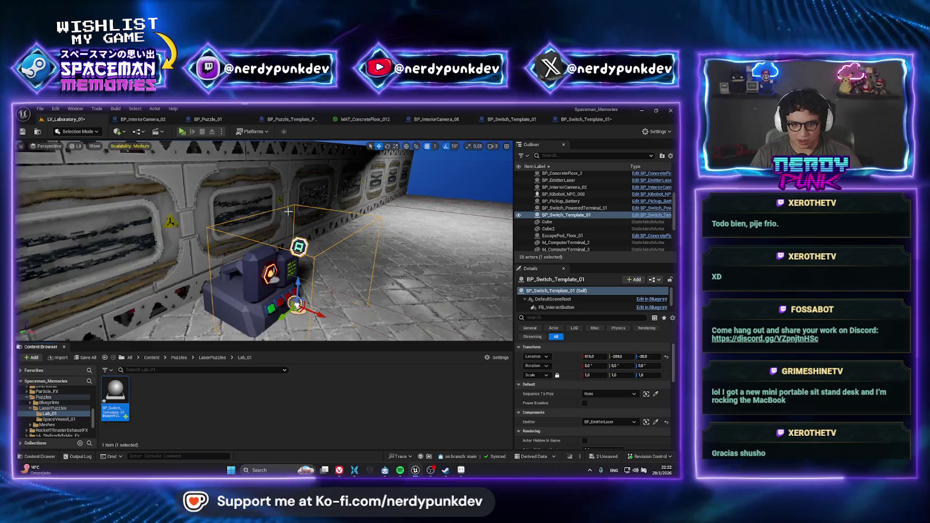
left_click_drag(281, 214, 281, 213)
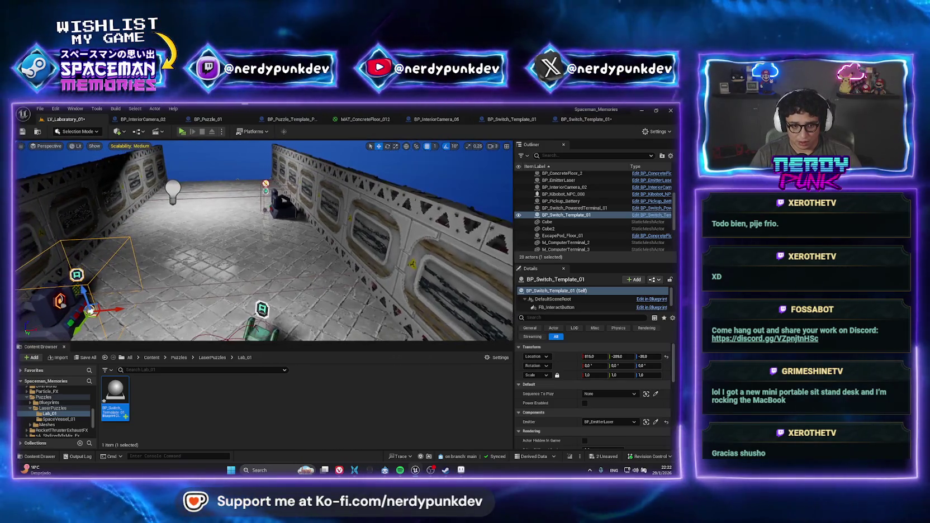